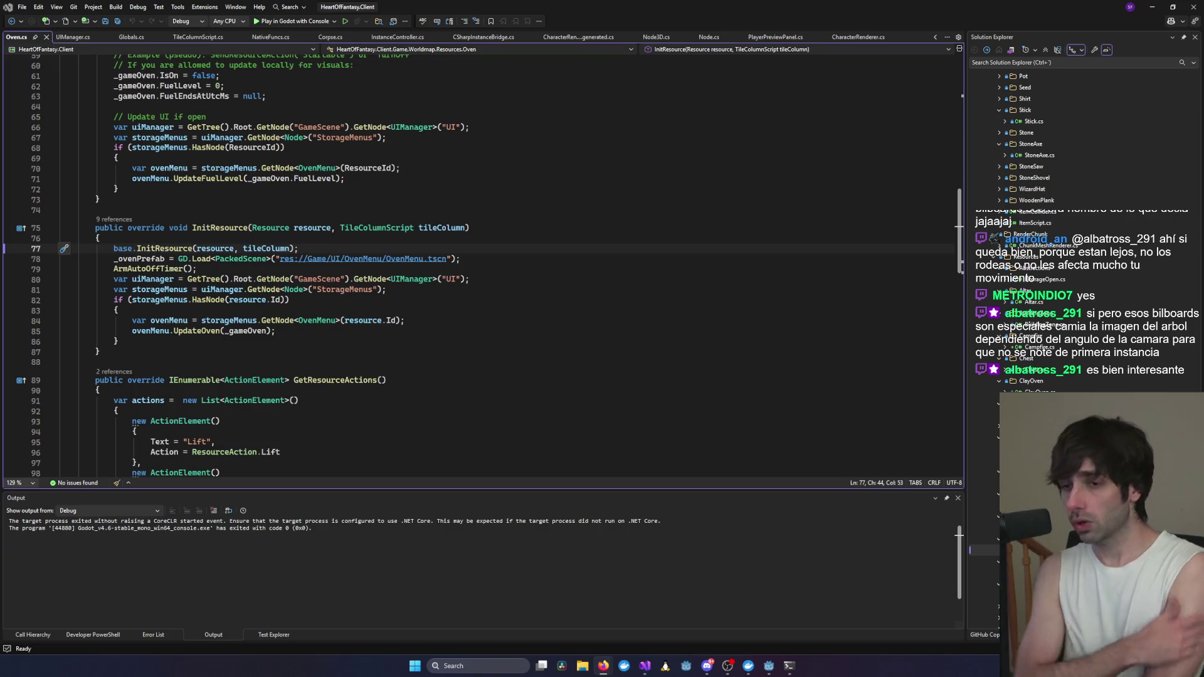
- Collapse the Entities, UI and Worldmap folders and go to GetResourceActions at line 95 of Oven.cs
scroll(1115, 388, up, 10)
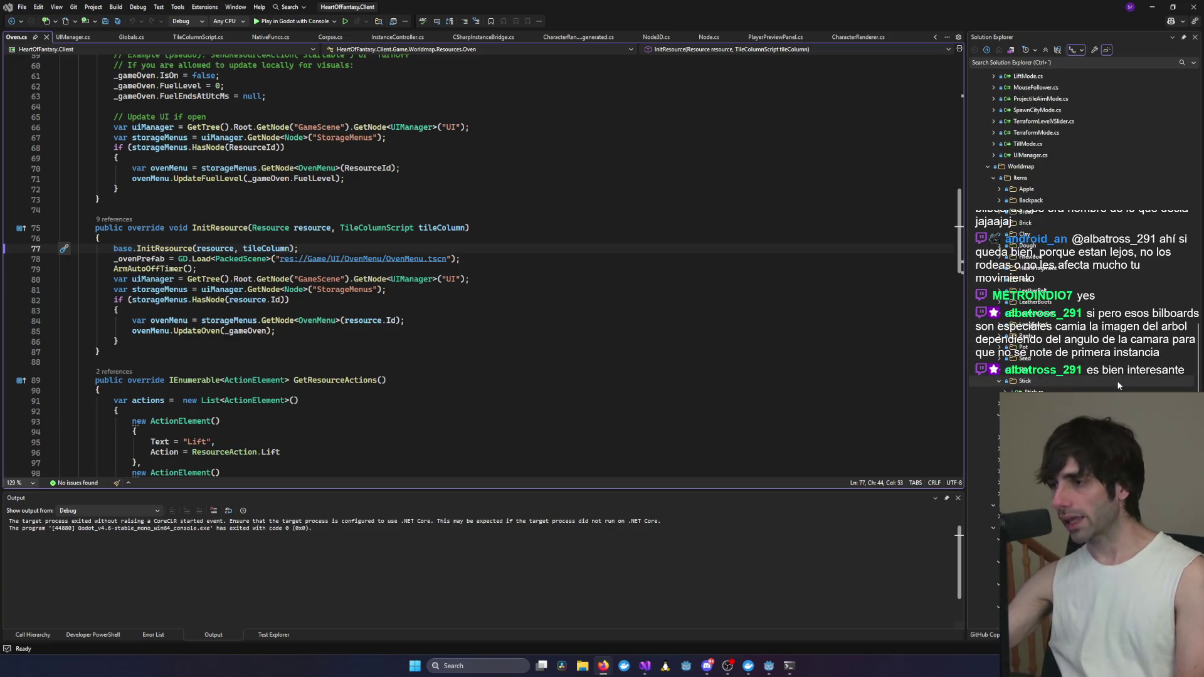
scroll(1116, 388, up, 10)
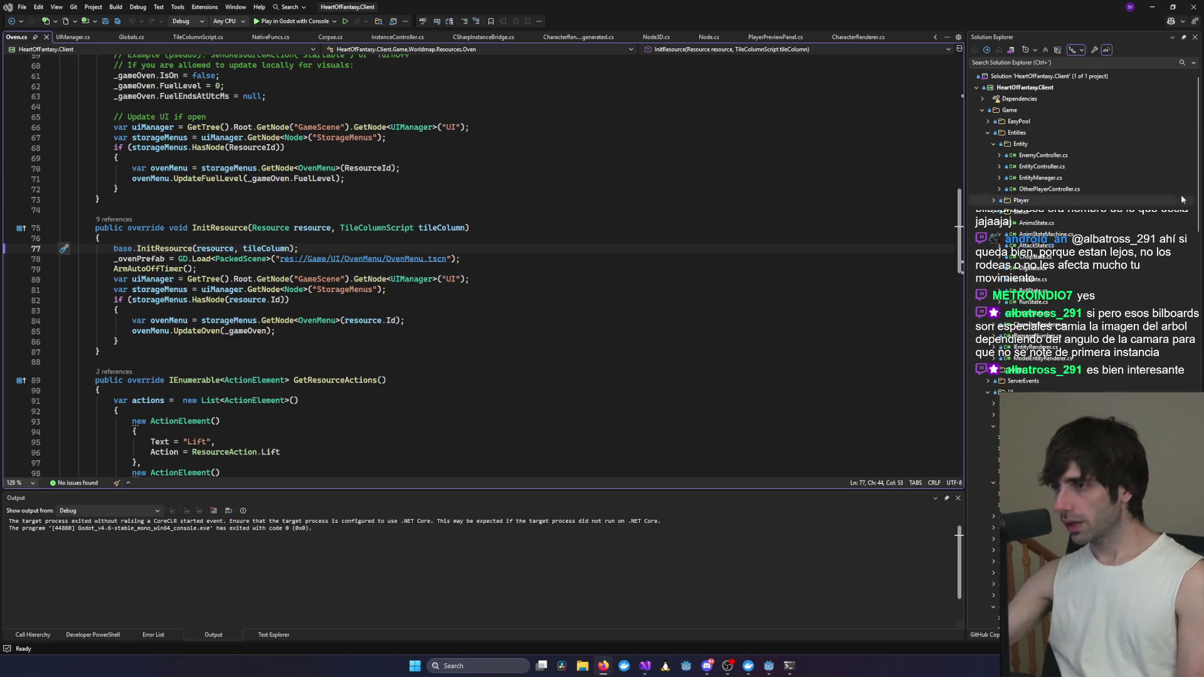
click(995, 132)
click(988, 167)
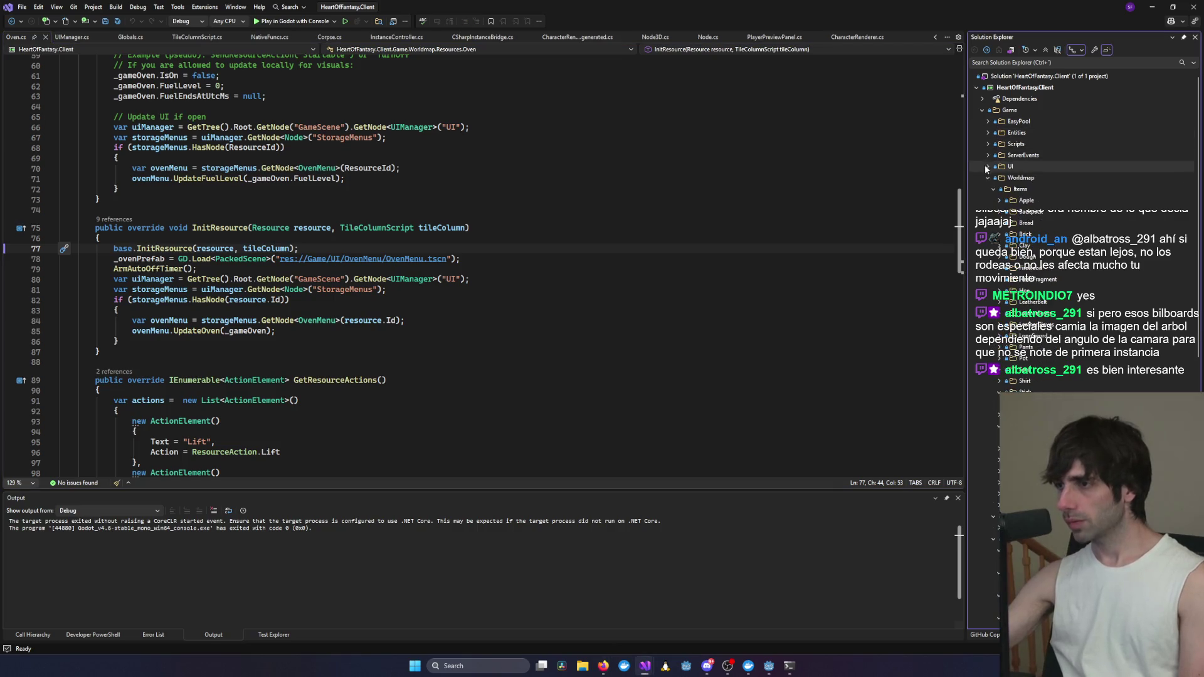
click(988, 178)
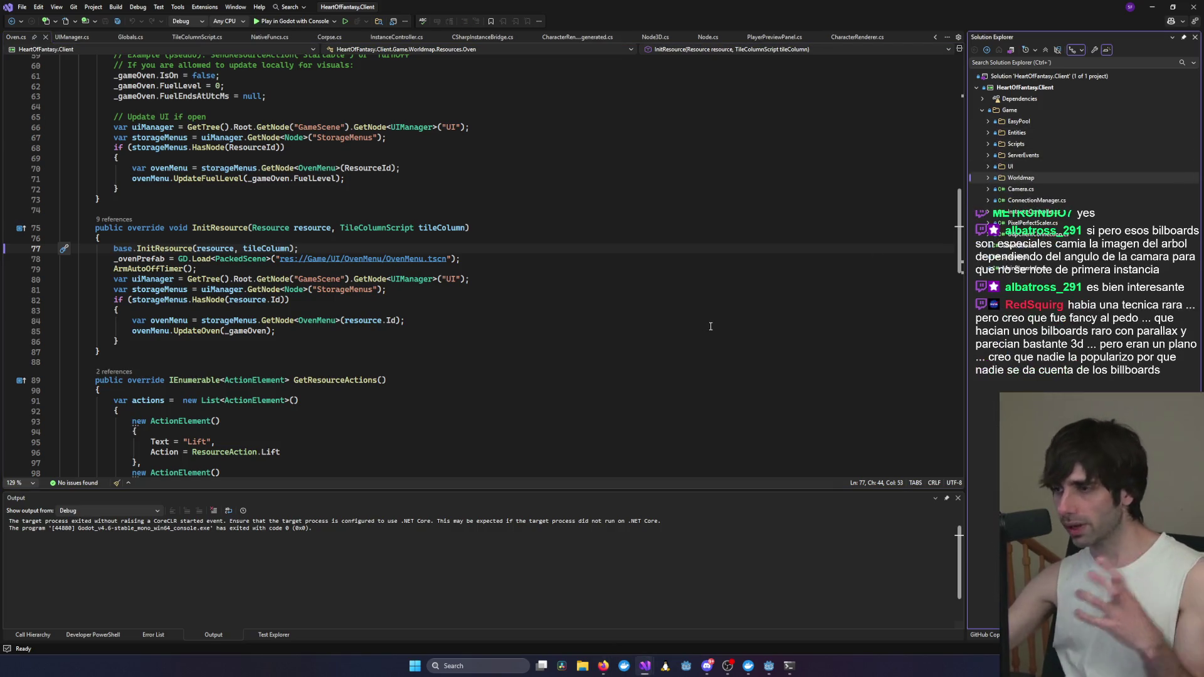
scroll(687, 321, down, 4)
click(670, 319)
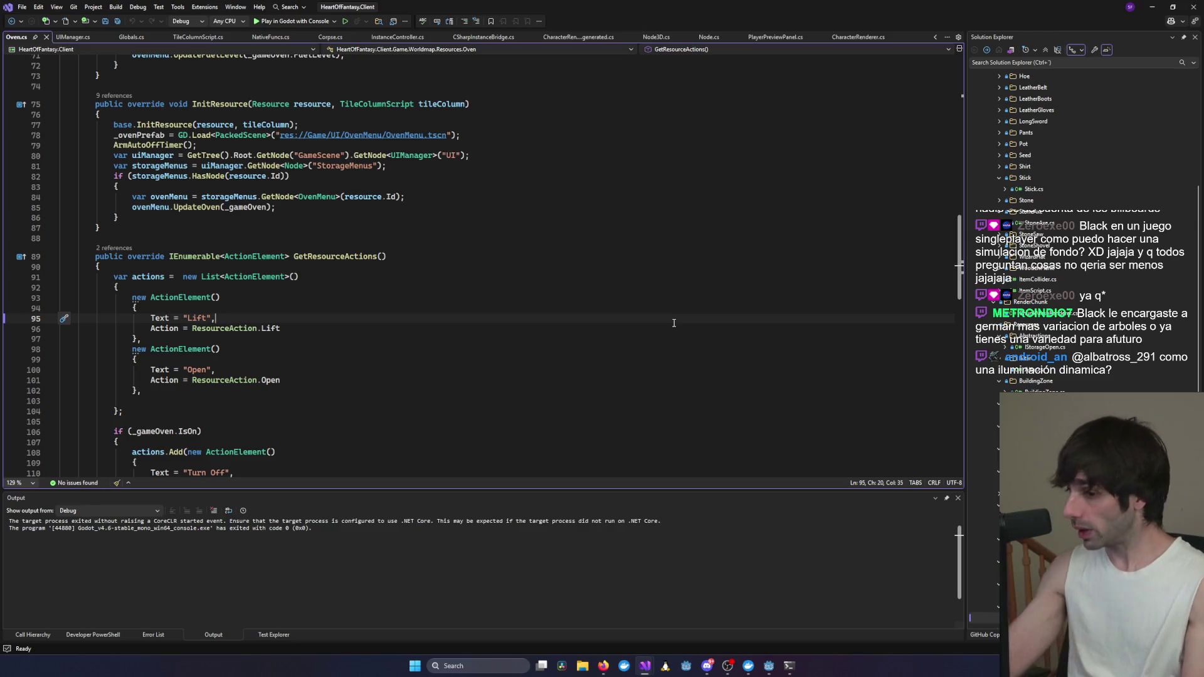
- Search Windows for Blender and launch Blender 5.1
click(493, 665)
text(blenbd)
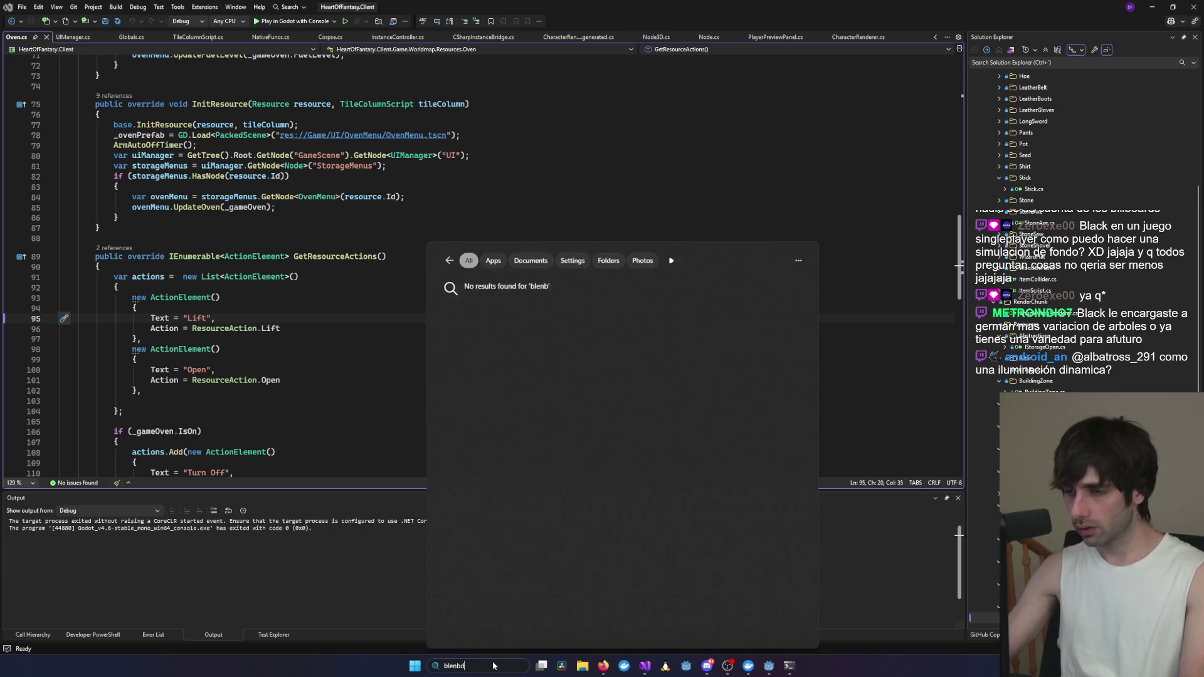
key(BackSpace)
key(BackSpace)
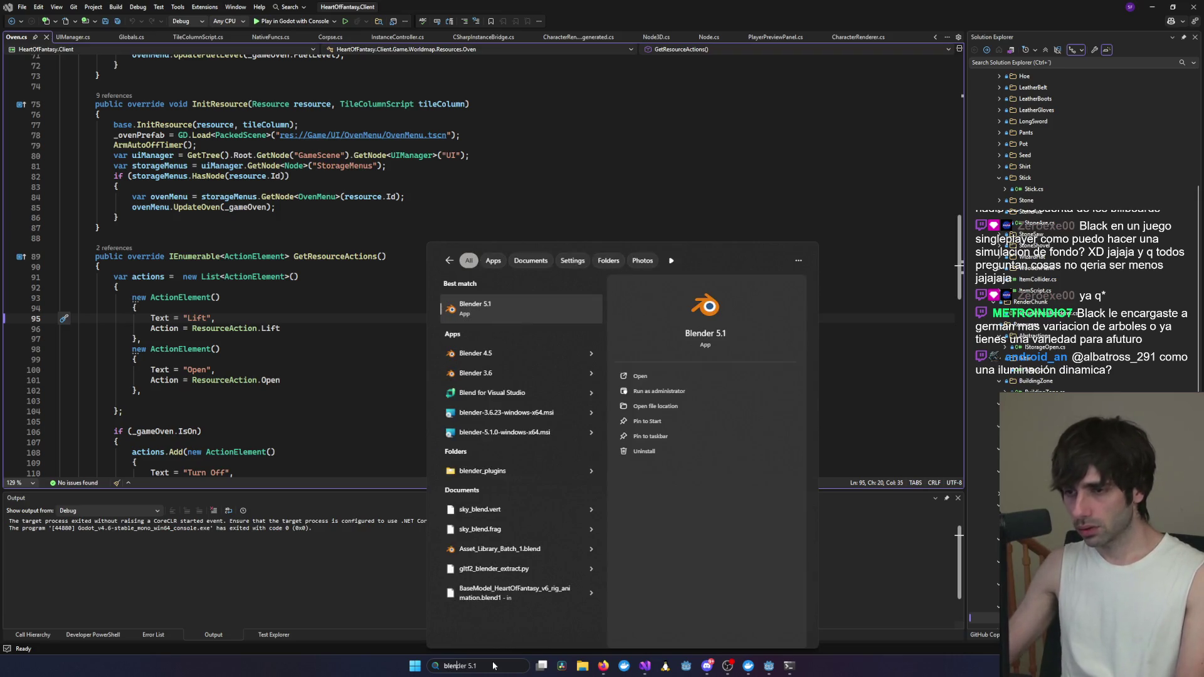
key(Return)
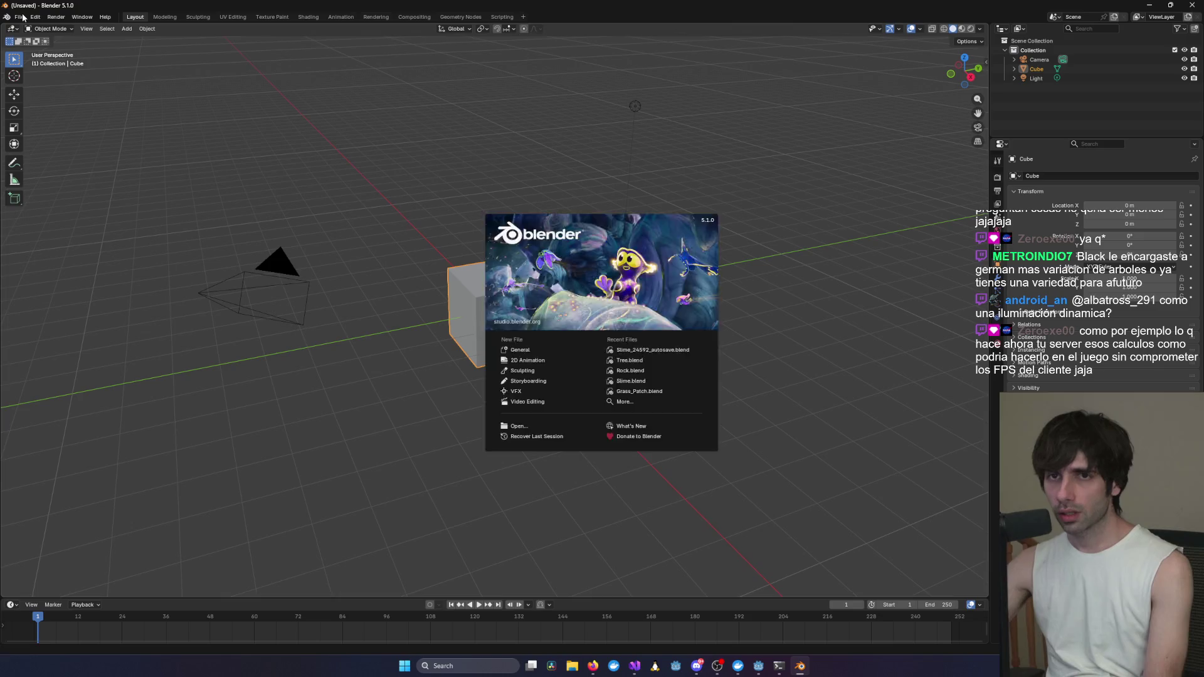
- Dismiss the splash screen, check the File menu, and bring up File Explorer
click(22, 16)
click(21, 18)
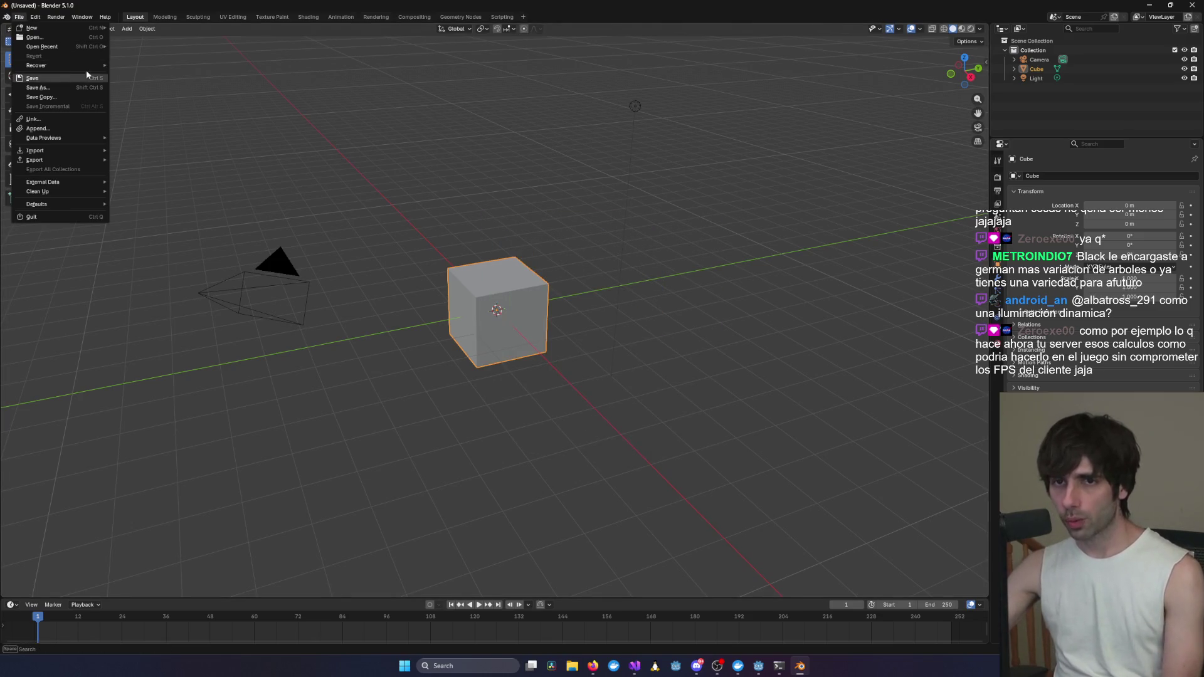
mouse_move(89, 65)
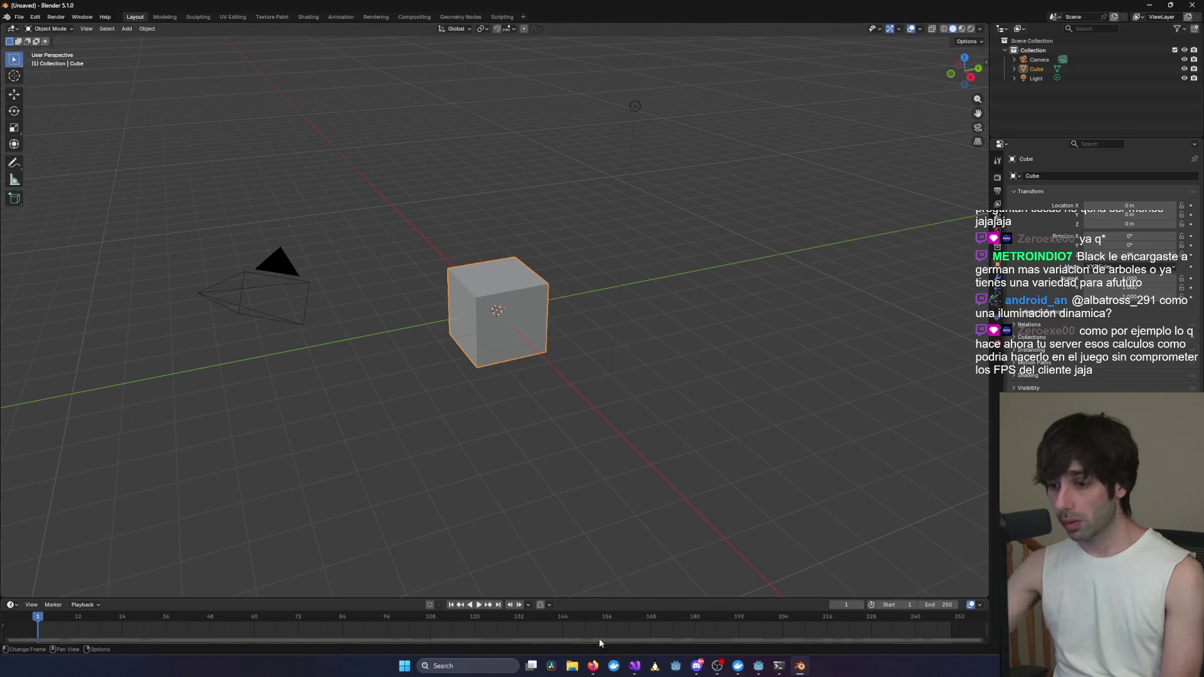
key(super+e)
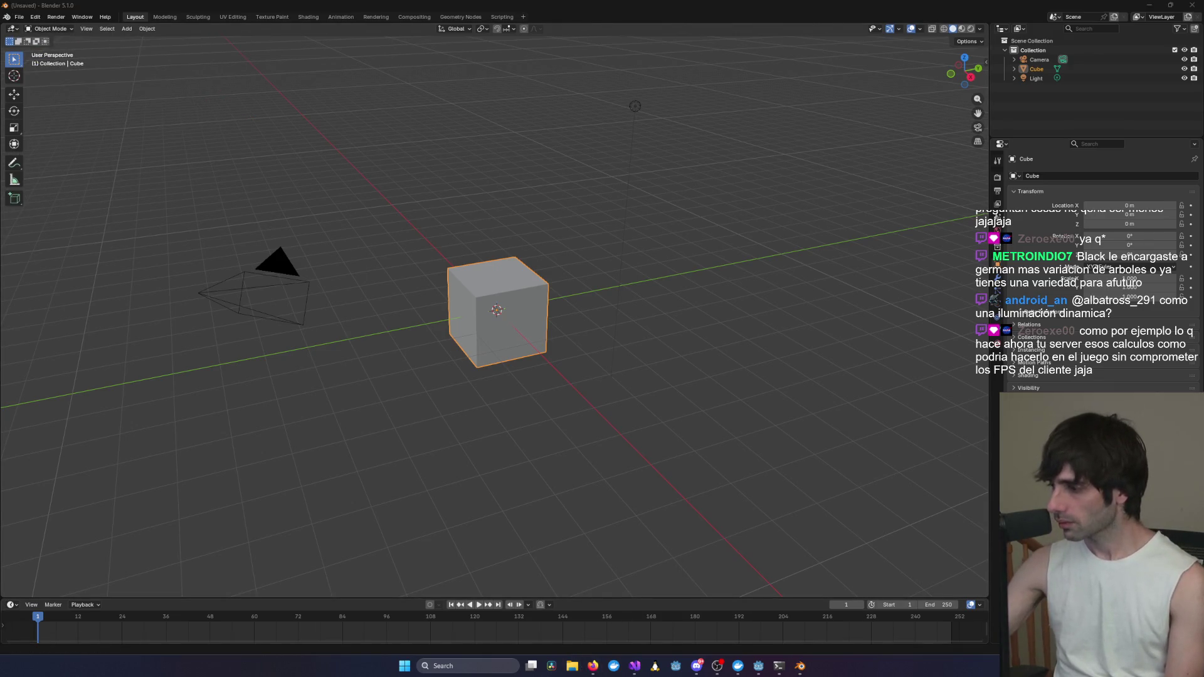
- With Asset_Library_Batch_1.blend open, preview it in Rendered, then Material Preview shading
key(alt+F4)
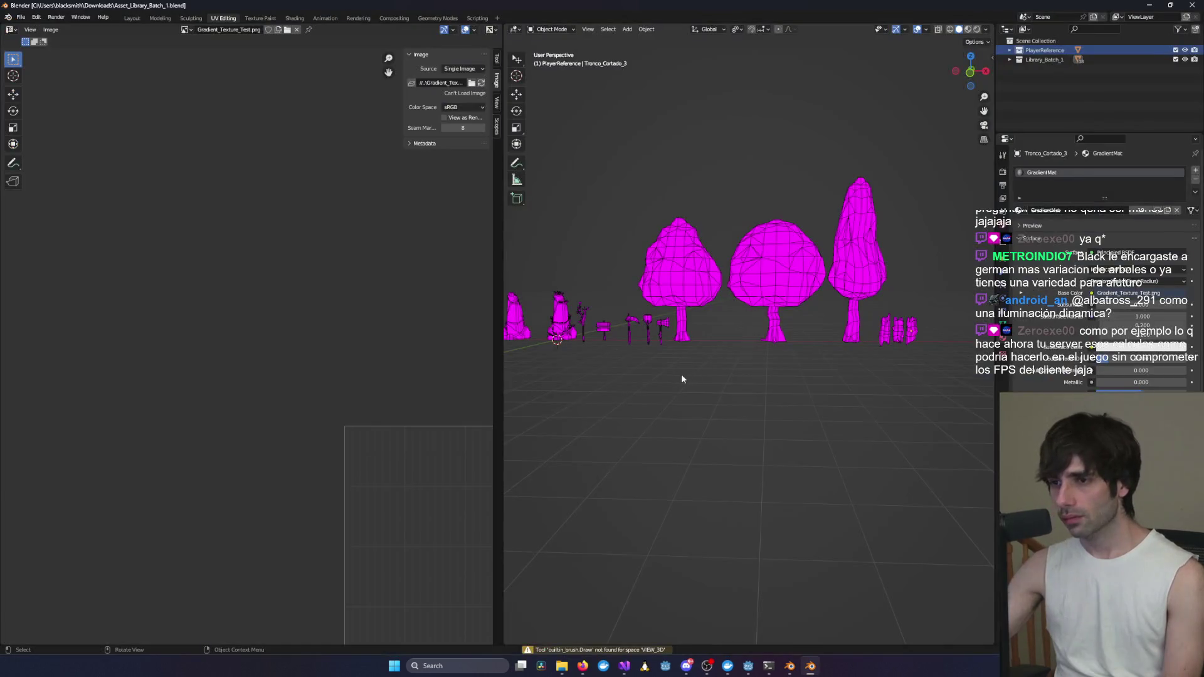
click(976, 29)
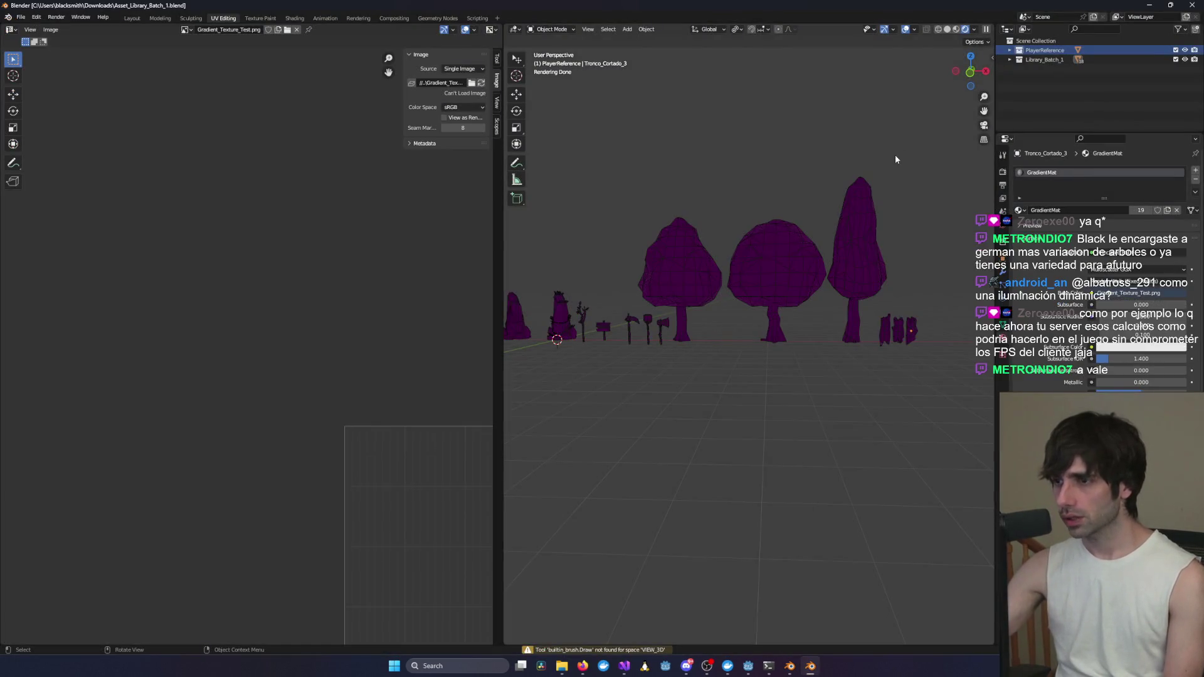
click(956, 29)
- Select the Copa_Arbol_2 tree crown and switch to the Shading workspace
scroll(748, 342, up, 2)
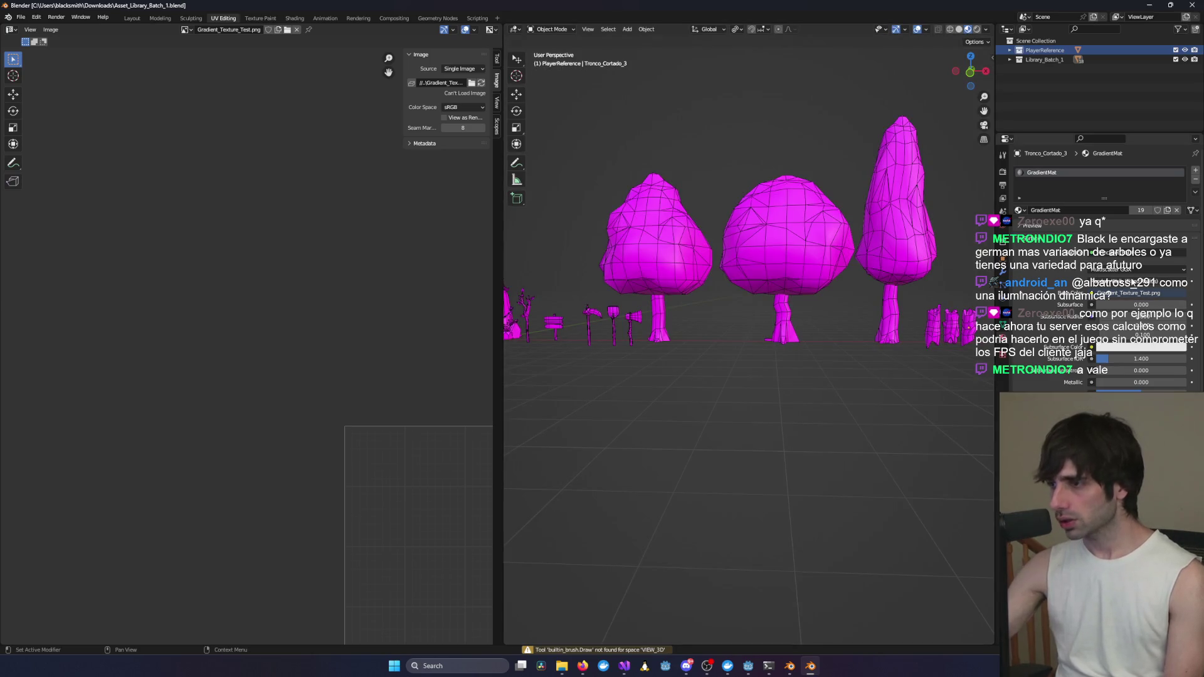
click(787, 255)
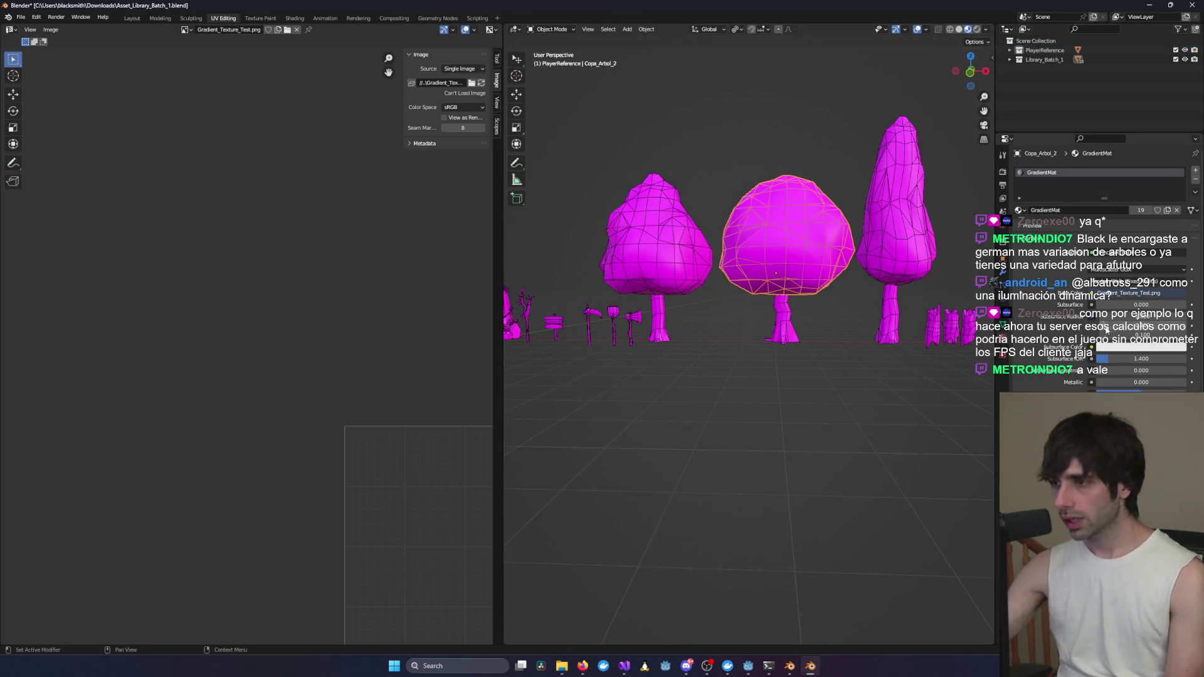
click(295, 18)
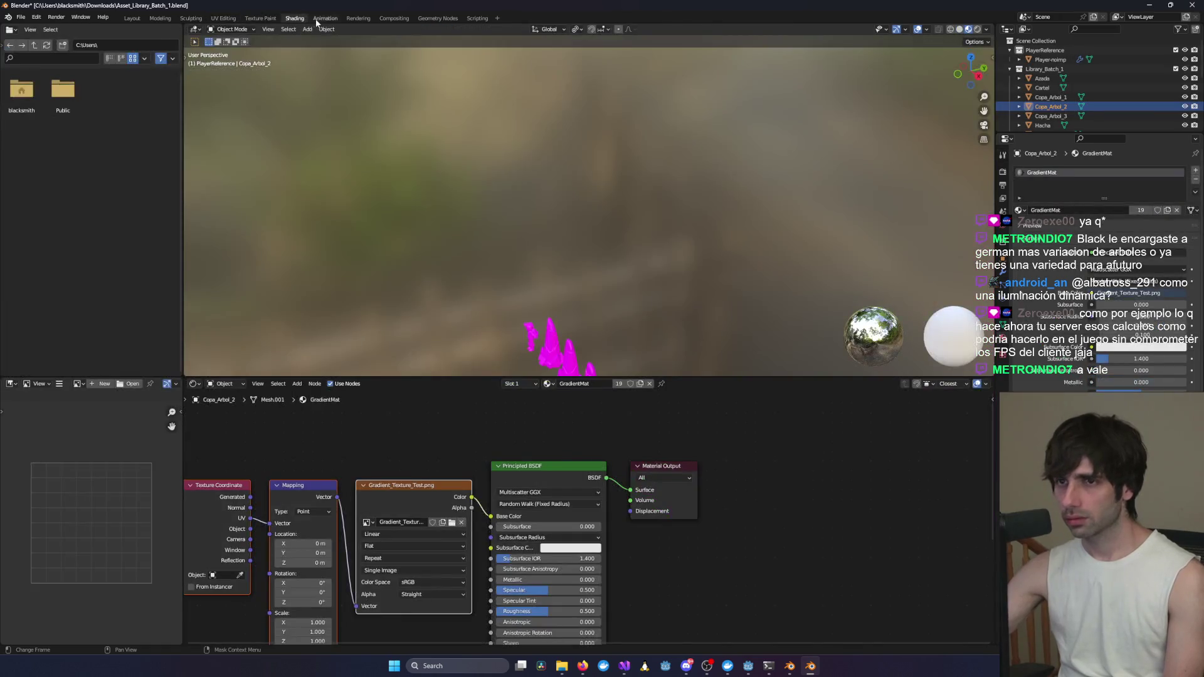
- Load Gradient_Texture_Test.png from the Plant folder into the GradientMat Image Texture node
click(318, 19)
click(359, 18)
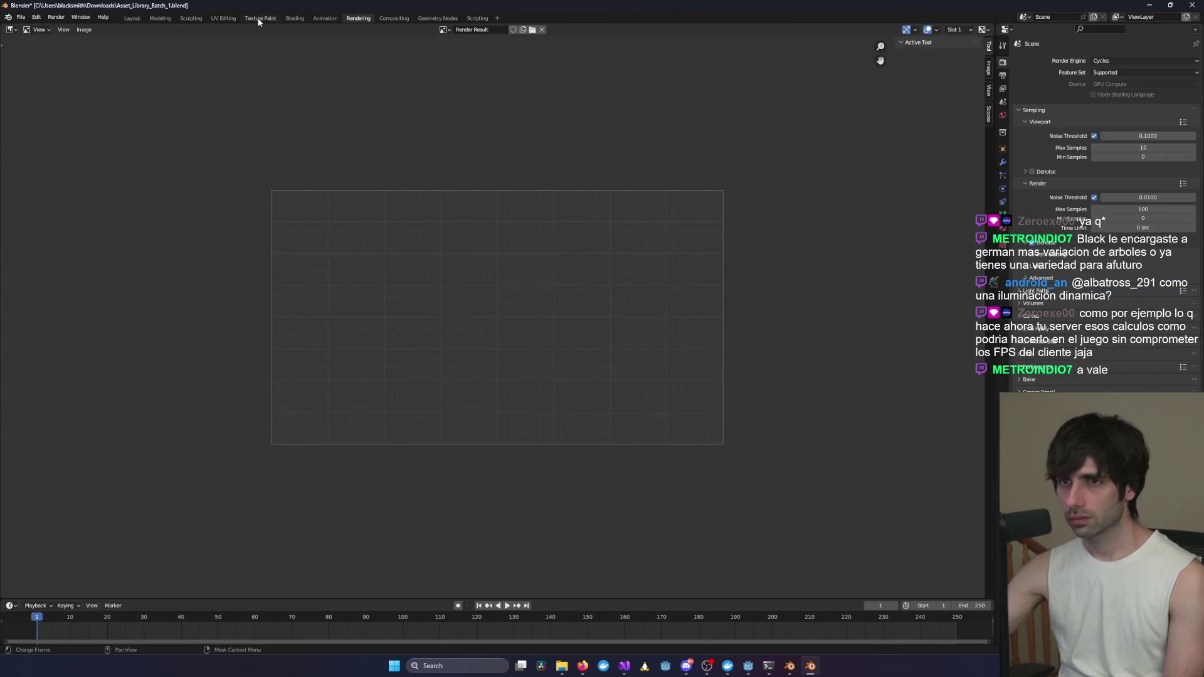
click(294, 18)
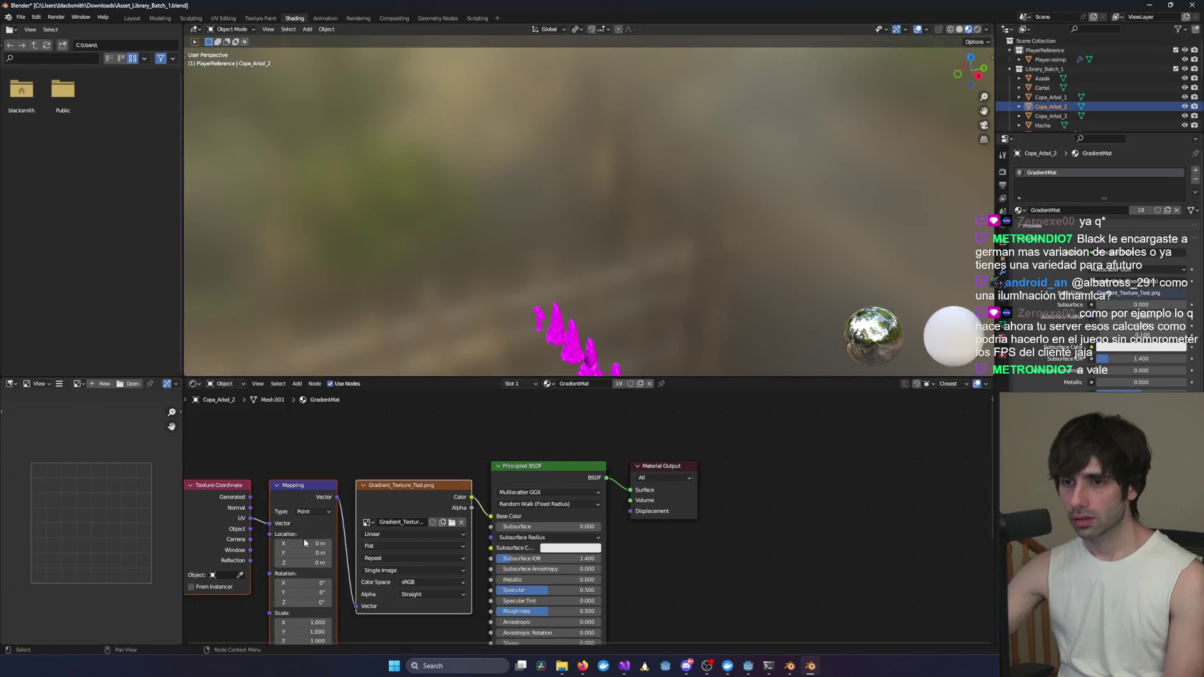
click(449, 523)
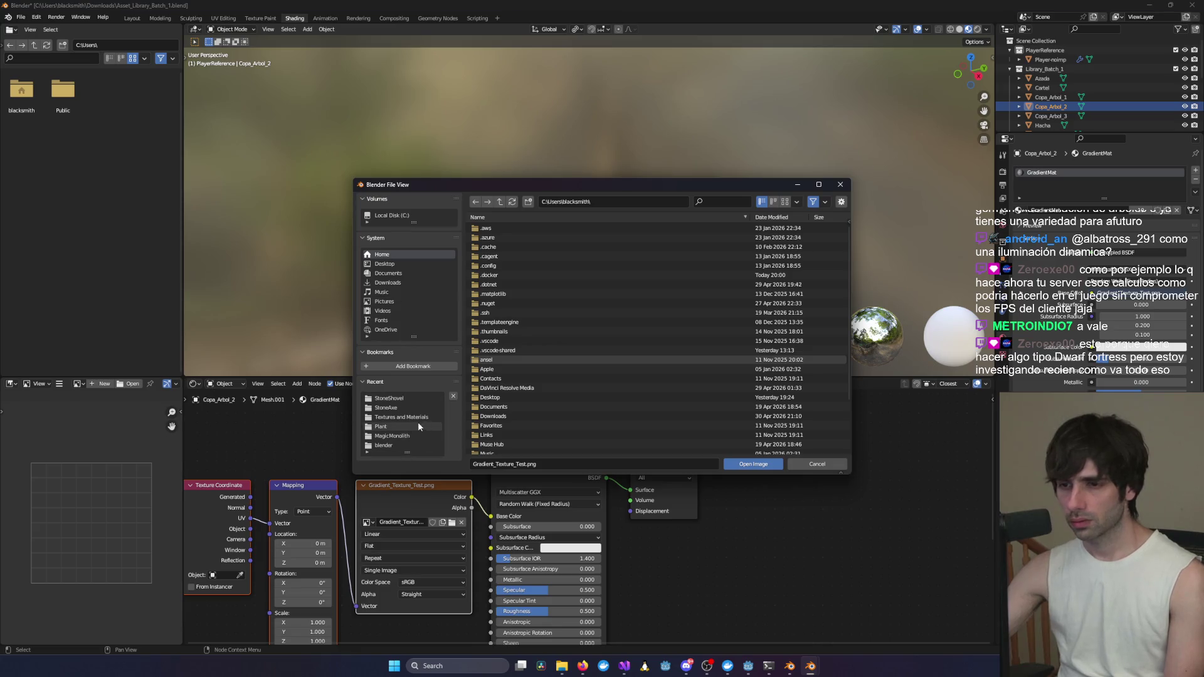
click(401, 424)
double_click(511, 249)
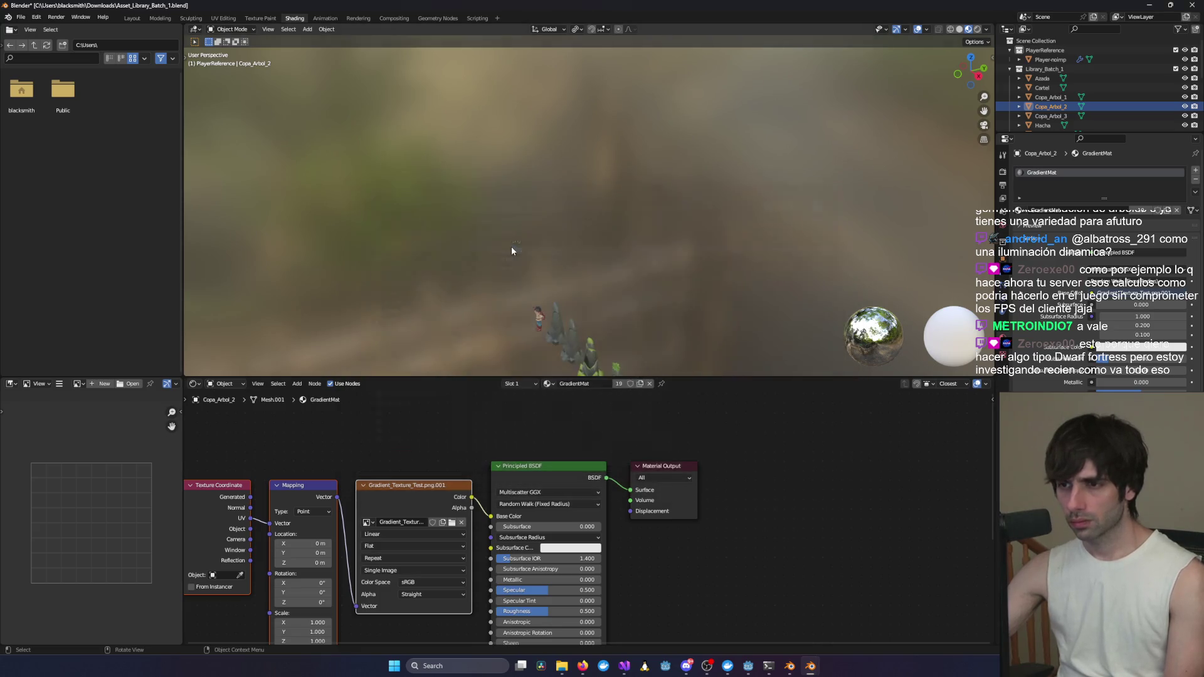
mouse_move(701, 314)
middle_down()
mouse_move(619, 208)
mouse_move(659, 267)
mouse_move(732, 328)
mouse_move(551, 248)
mouse_move(415, 258)
mouse_move(573, 228)
mouse_move(472, 237)
mouse_move(555, 215)
mouse_move(486, 234)
mouse_move(618, 218)
mouse_move(579, 164)
middle_up()
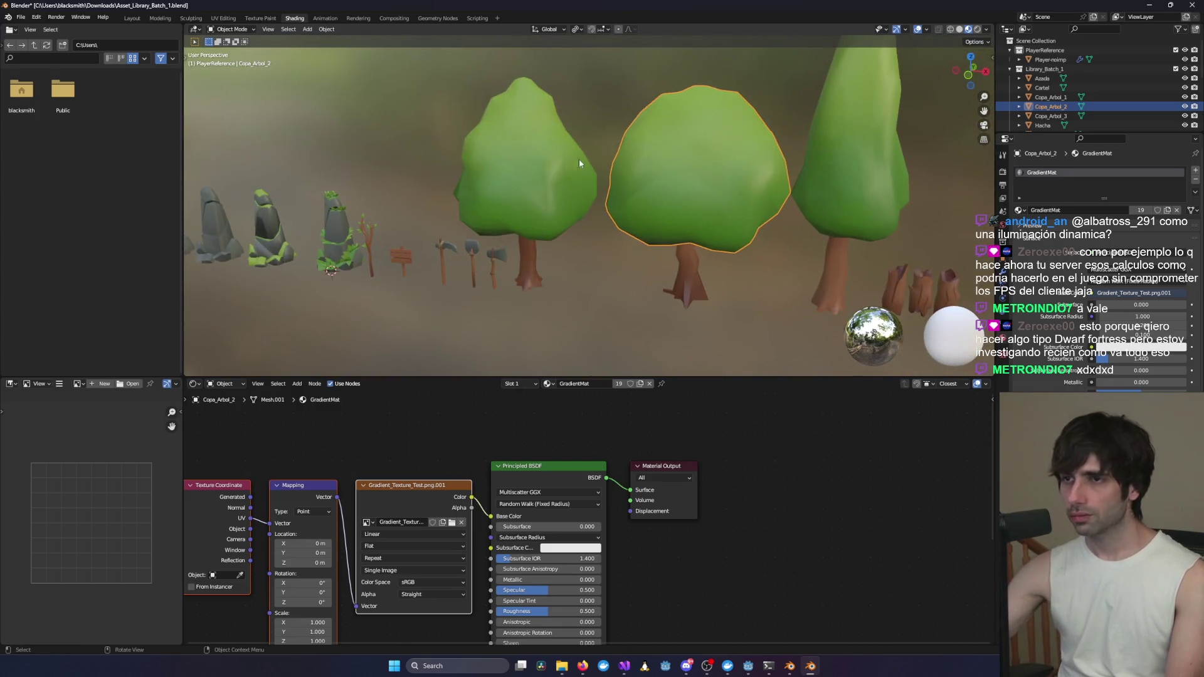
- Show the asset row in the Layout workspace with Material Preview shading, viewed near the rocks
click(132, 17)
click(967, 29)
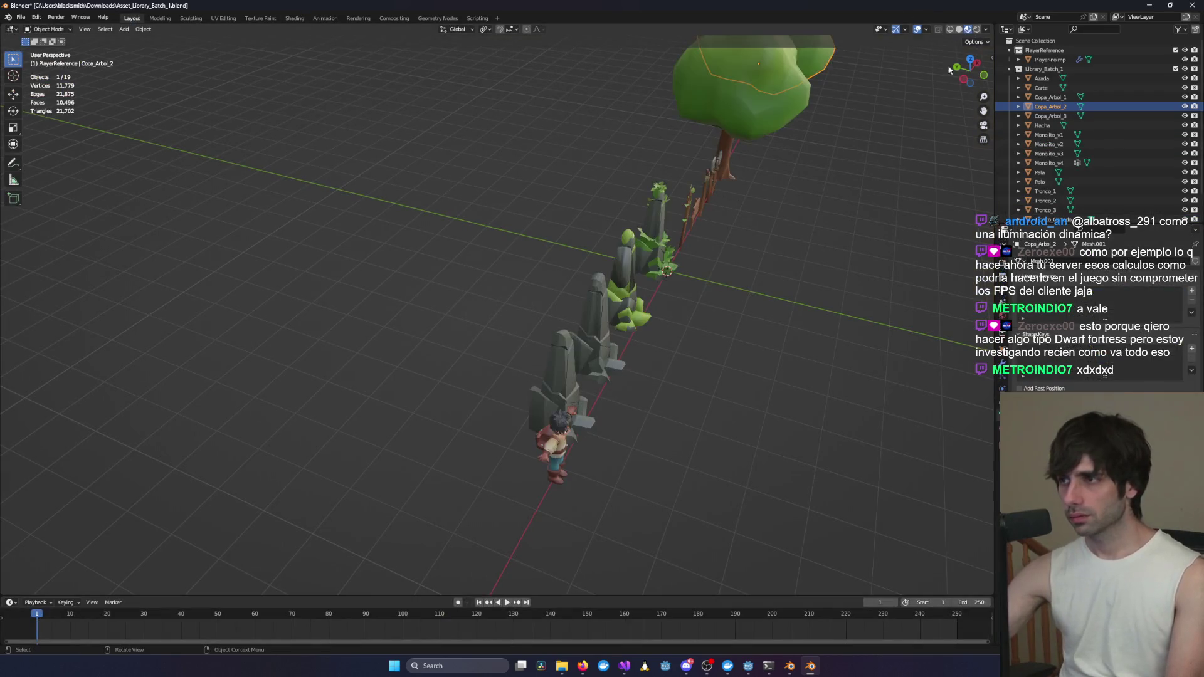
mouse_move(947, 65)
middle_down()
mouse_move(797, 251)
mouse_move(830, 260)
mouse_move(377, 282)
middle_up()
- Select the Copa_Arbol_1, Copa_Arbol_2 and Copa_Arbol_3 tree crowns in turn, inspecting them closely
click(798, 287)
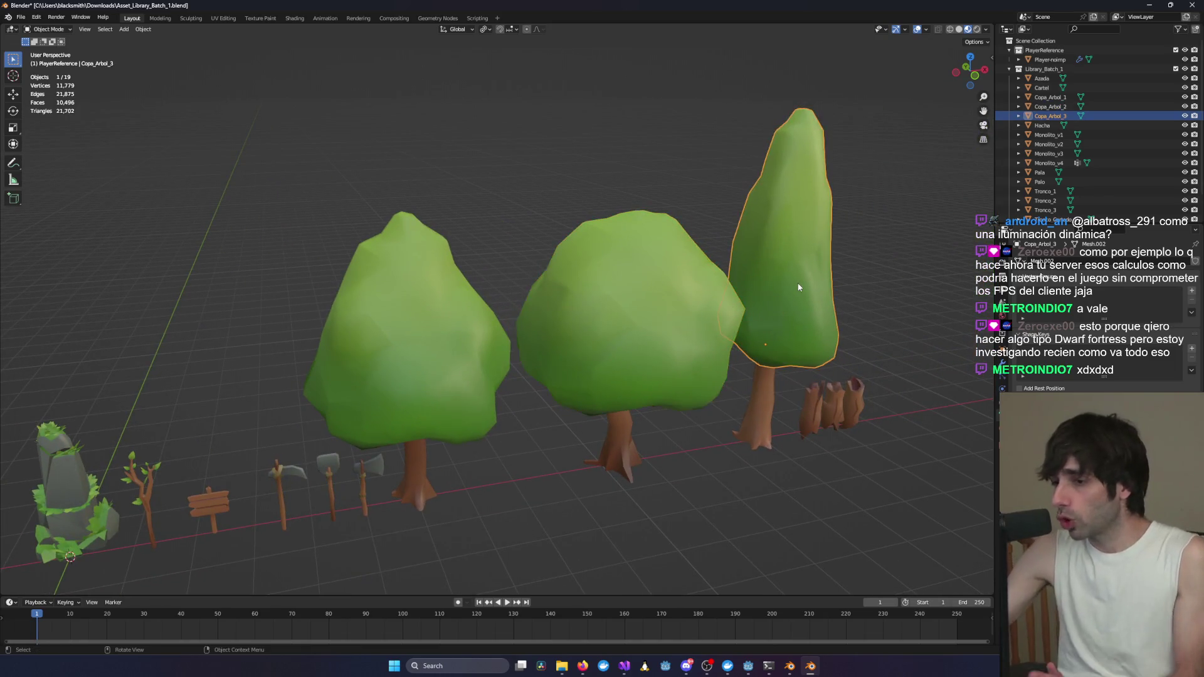
click(435, 356)
click(627, 326)
click(766, 360)
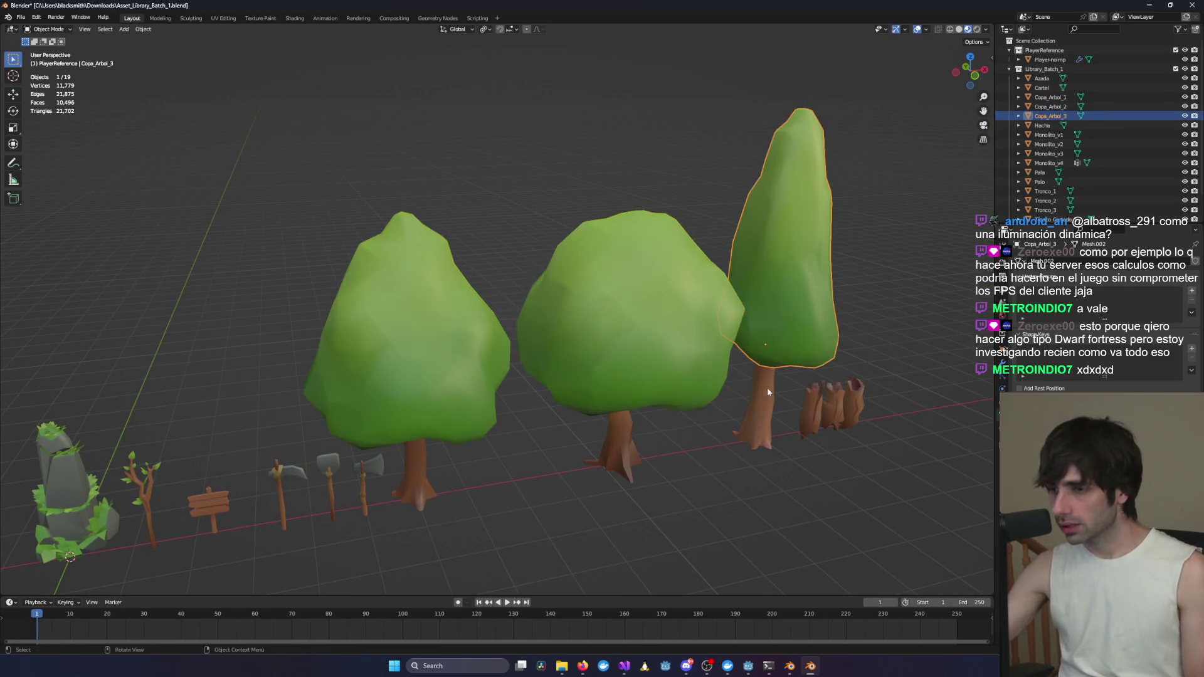
mouse_move(766, 386)
middle_down()
mouse_move(756, 426)
mouse_move(738, 430)
middle_up()
scroll(804, 419, down, 5)
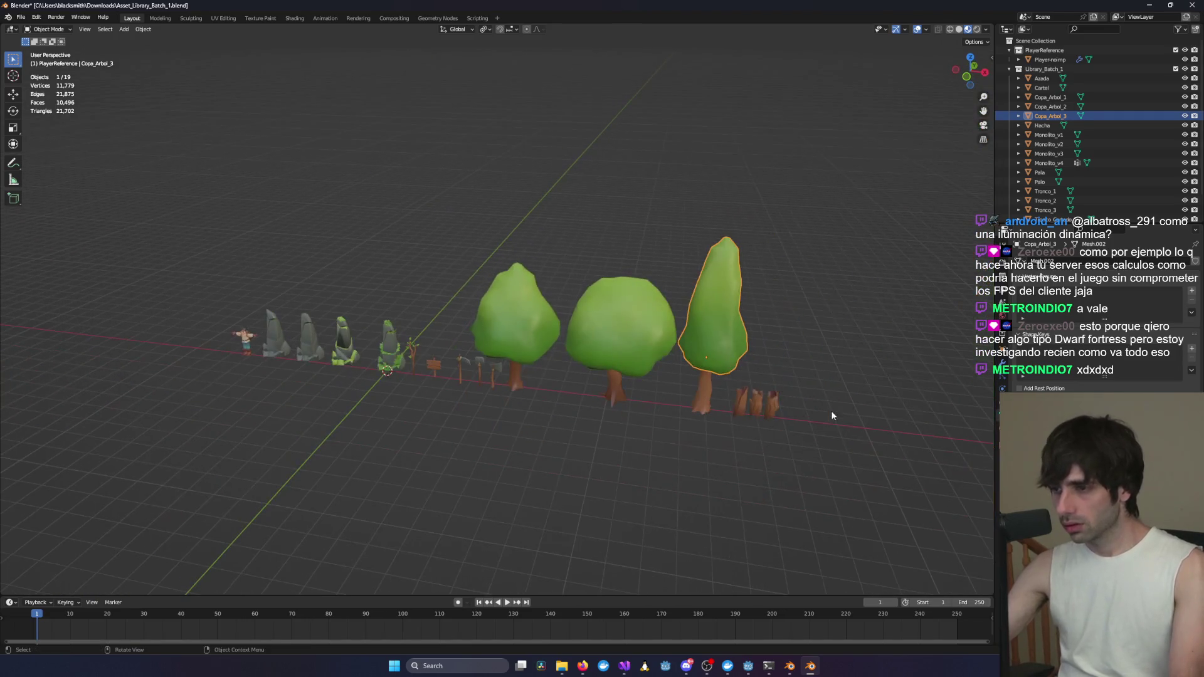
mouse_move(829, 400)
middle_down()
mouse_move(777, 441)
mouse_move(725, 366)
mouse_move(404, 414)
mouse_move(341, 349)
mouse_move(509, 389)
mouse_move(433, 417)
mouse_move(510, 394)
mouse_move(468, 378)
mouse_move(575, 405)
mouse_move(683, 404)
mouse_move(634, 416)
mouse_move(655, 415)
middle_up()
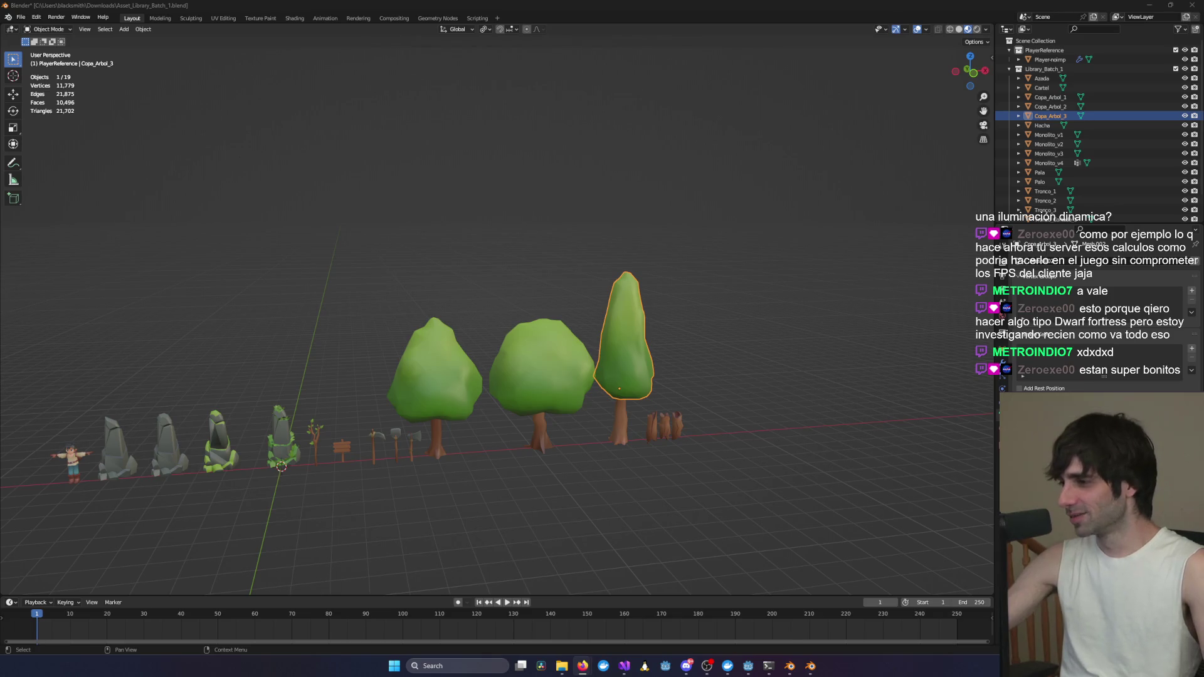
click(543, 402)
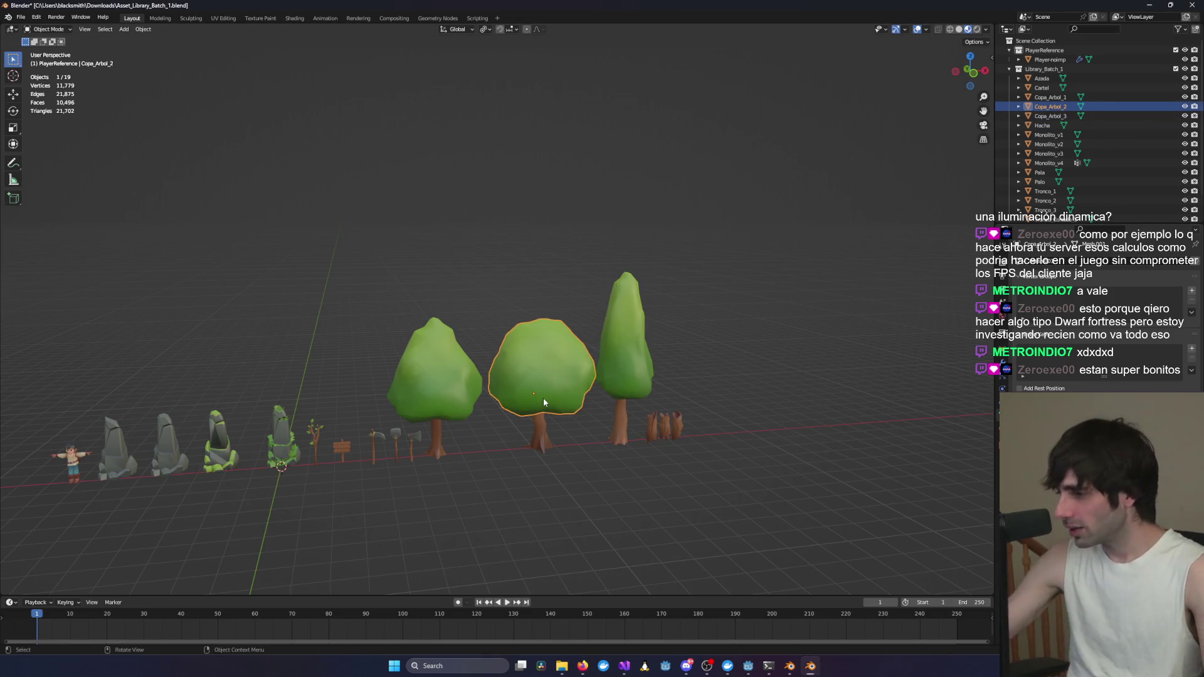
click(620, 430)
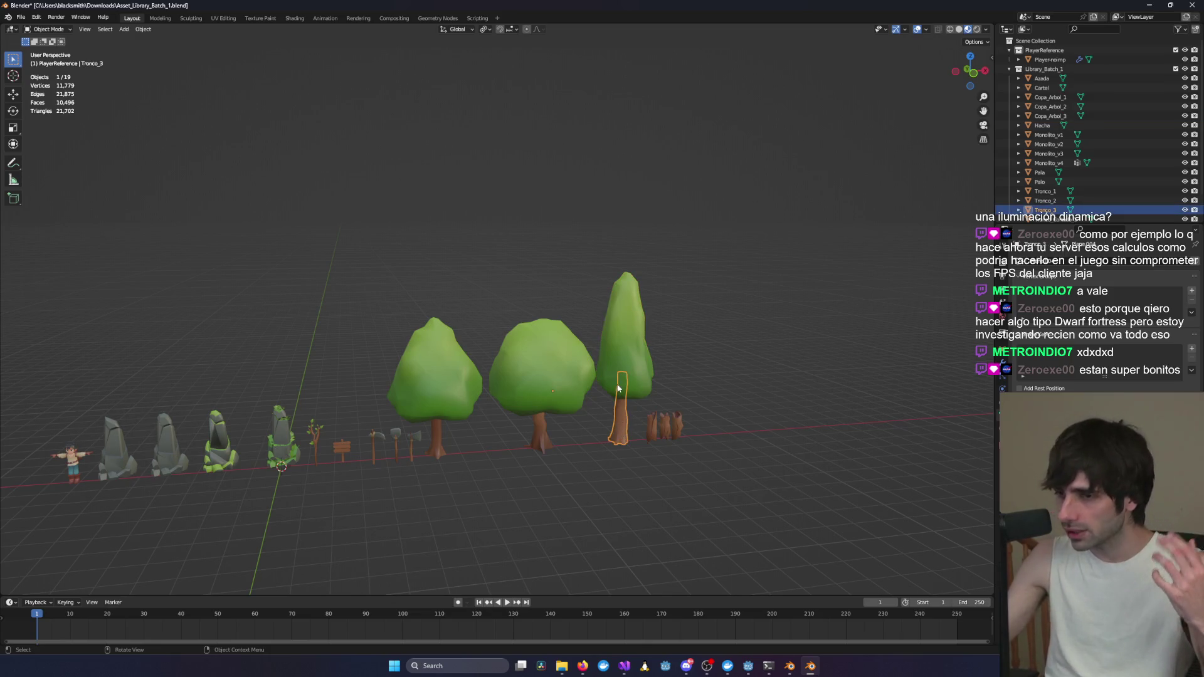
click(637, 339)
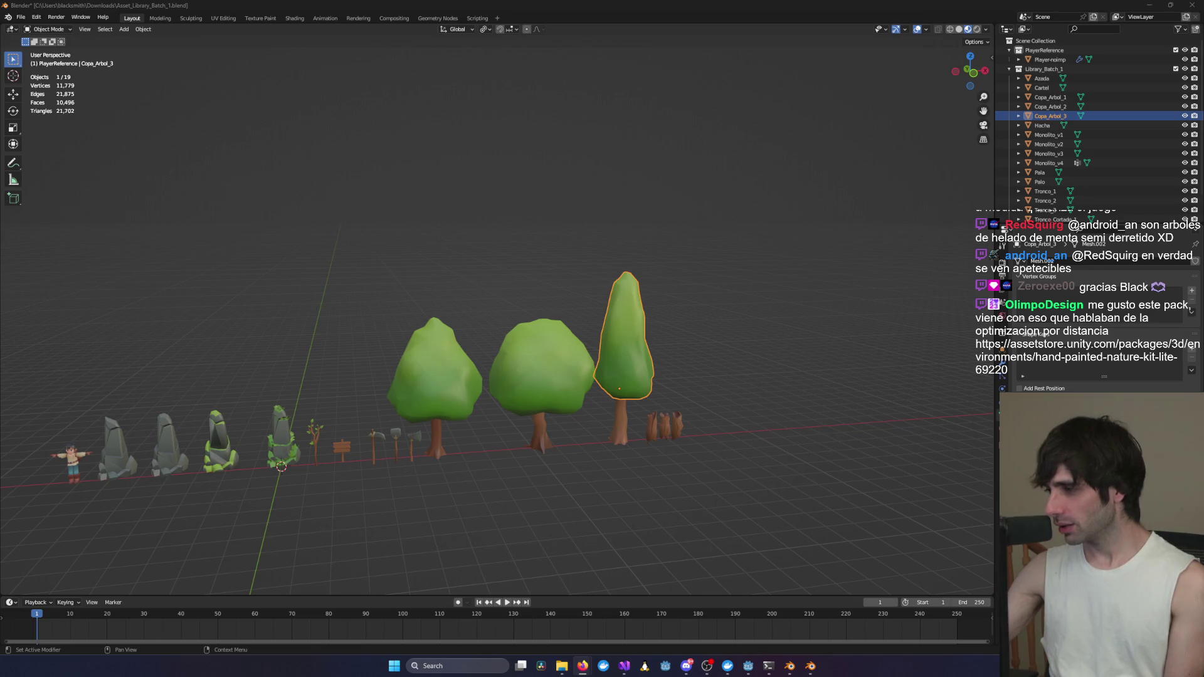
- Zoom in on the monoliths and character, then switch to the browser
middle_drag(411, 451, 587, 412)
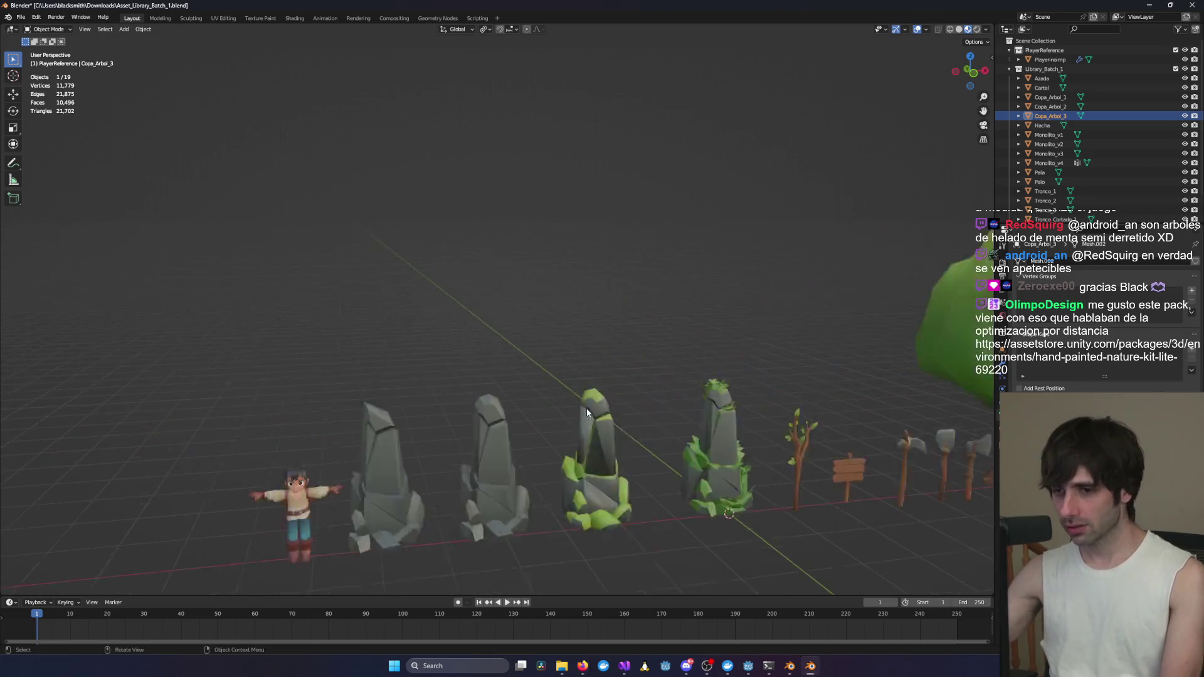
scroll(690, 462, up, 2)
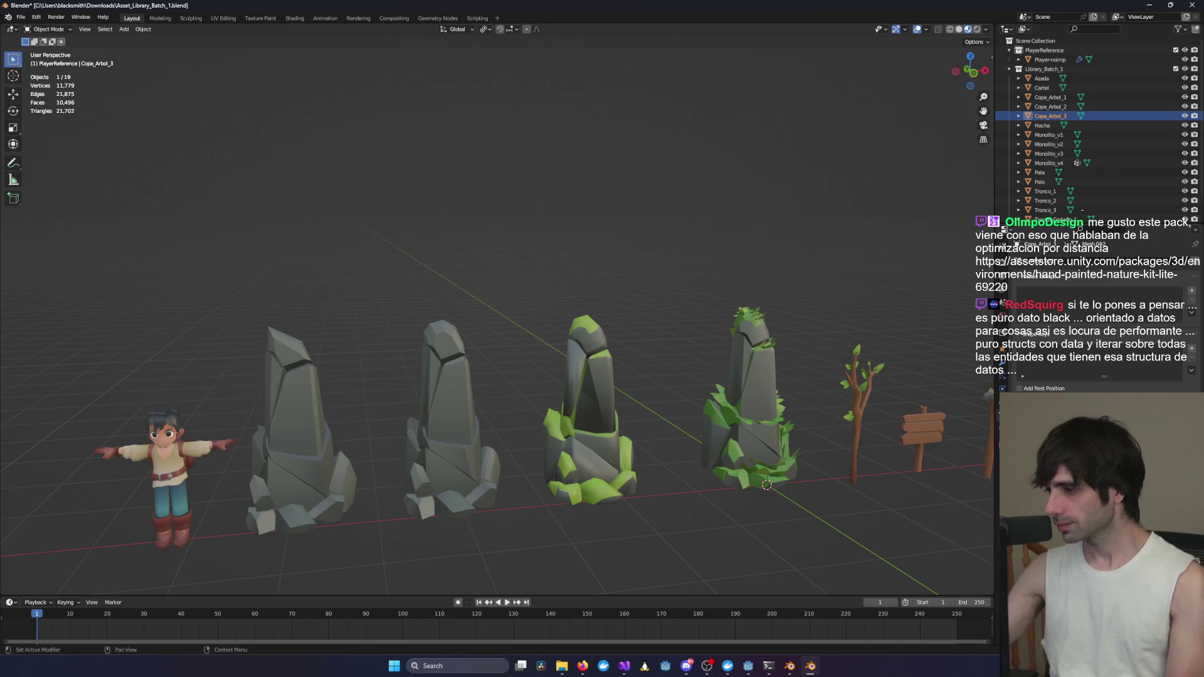
key(alt+Tab)
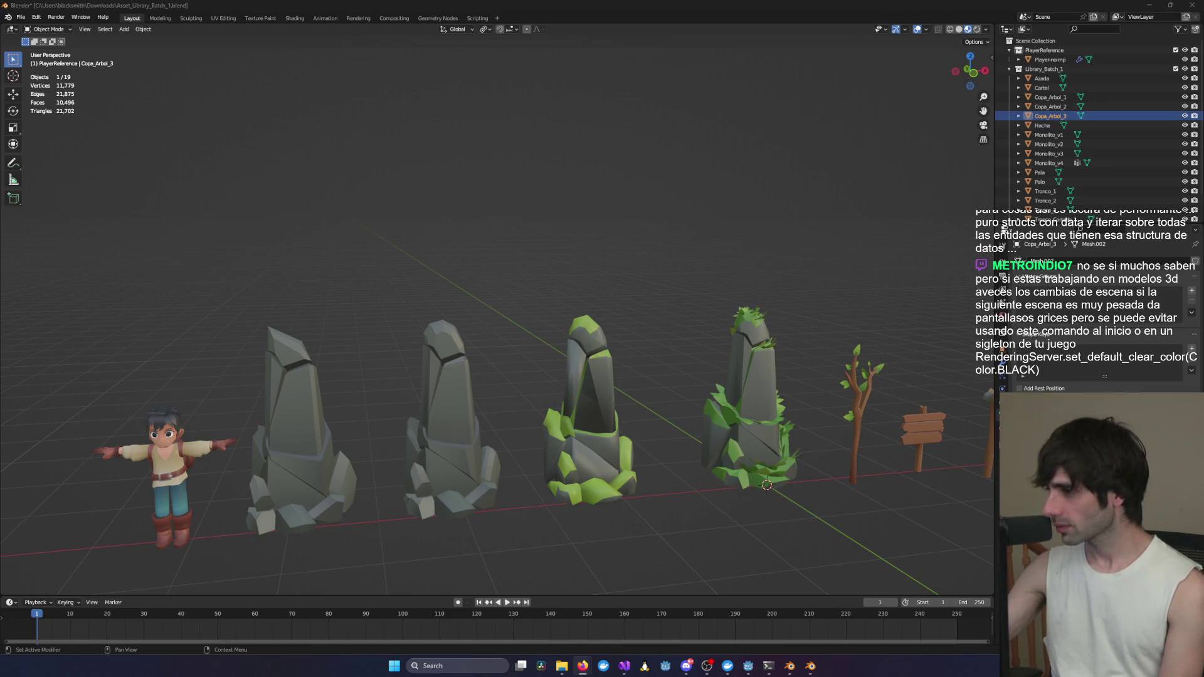
- Browse the store pack's gallery images, including triangle counts, then minimize the browser
key(alt+Tab)
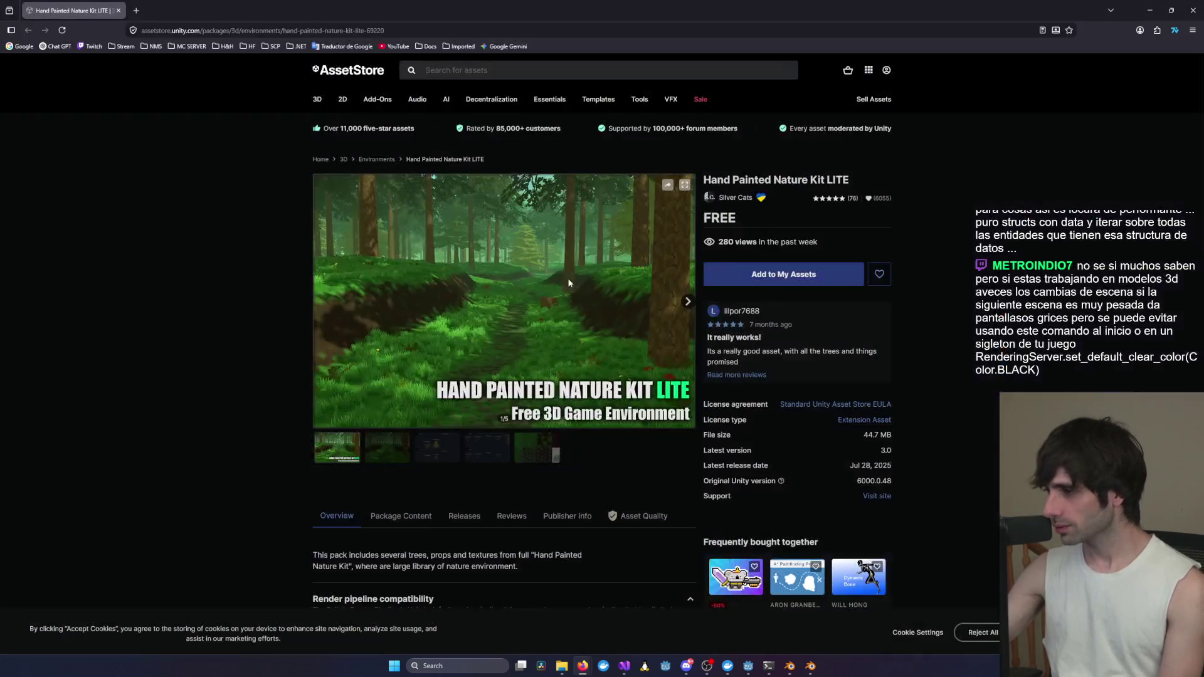
scroll(408, 417, down, 3)
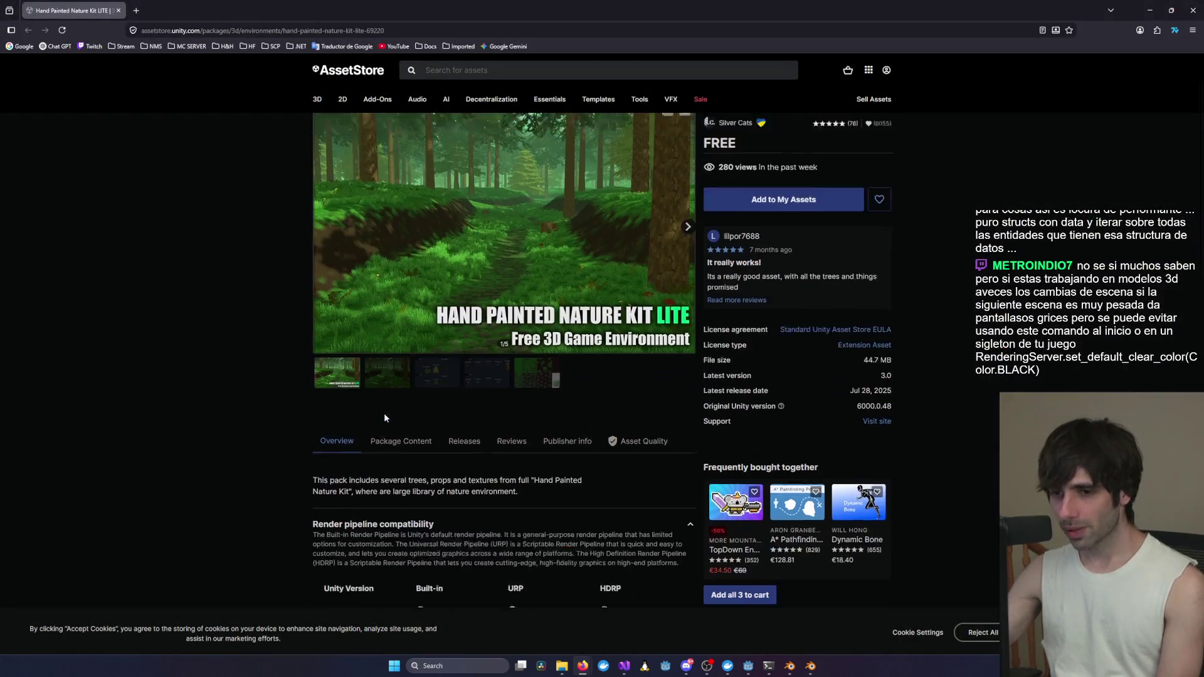
click(390, 340)
click(437, 323)
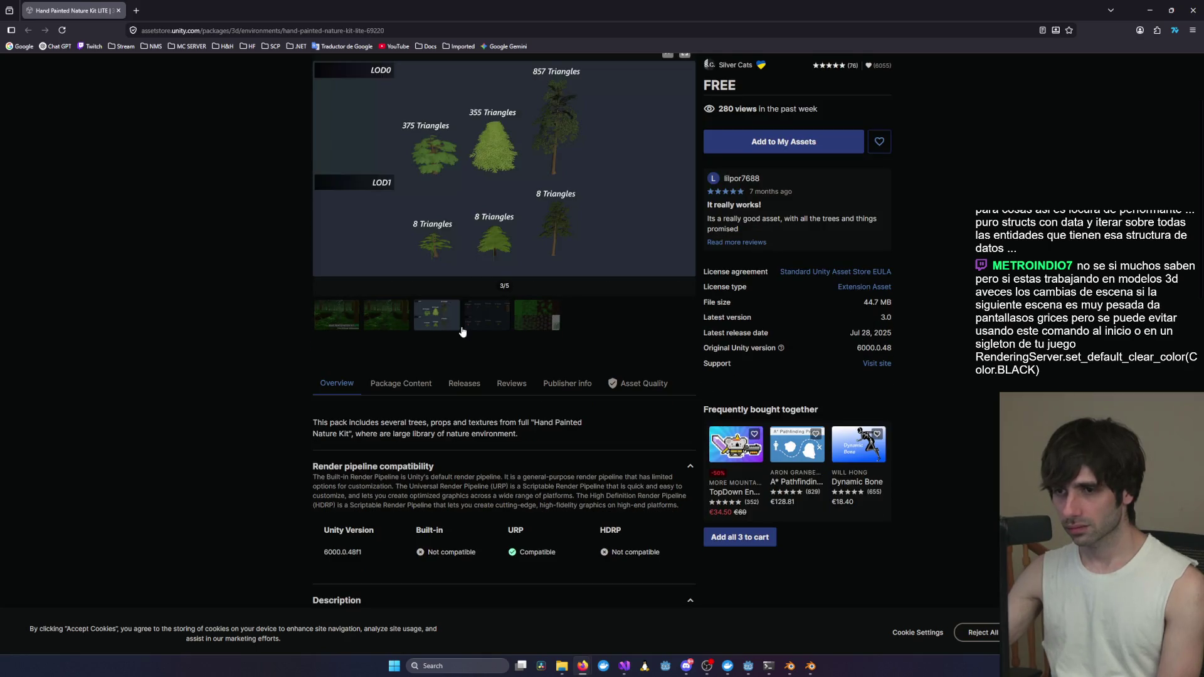
scroll(496, 416, up, 3)
click(490, 435)
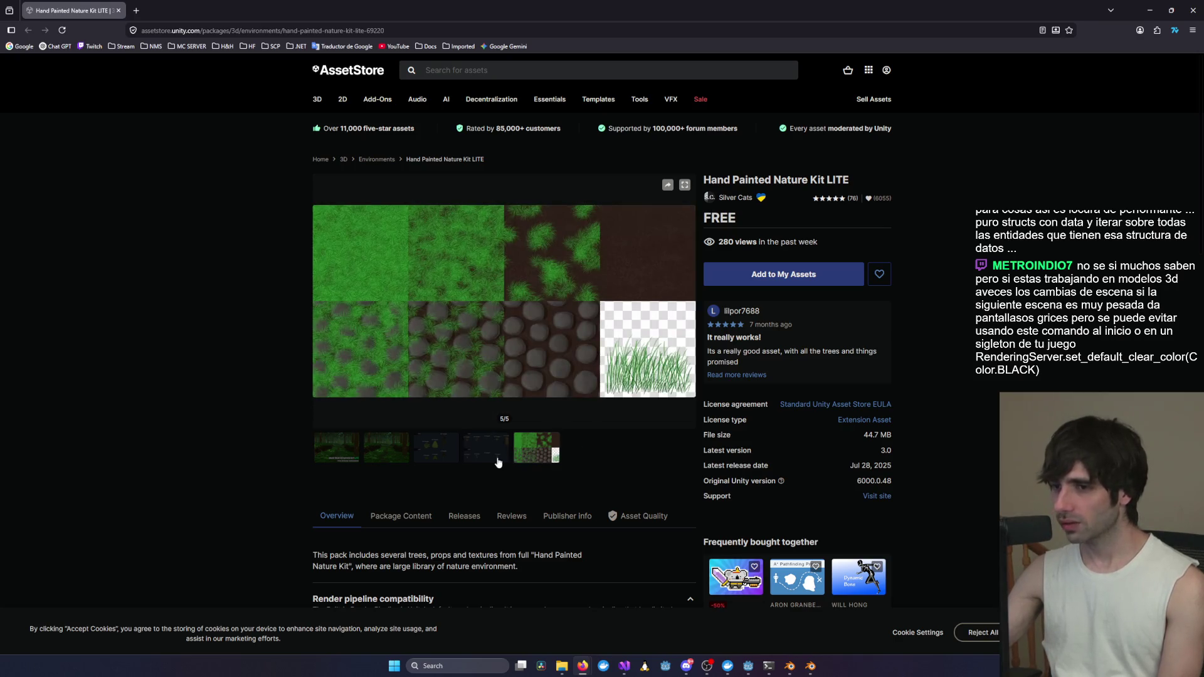
click(1149, 10)
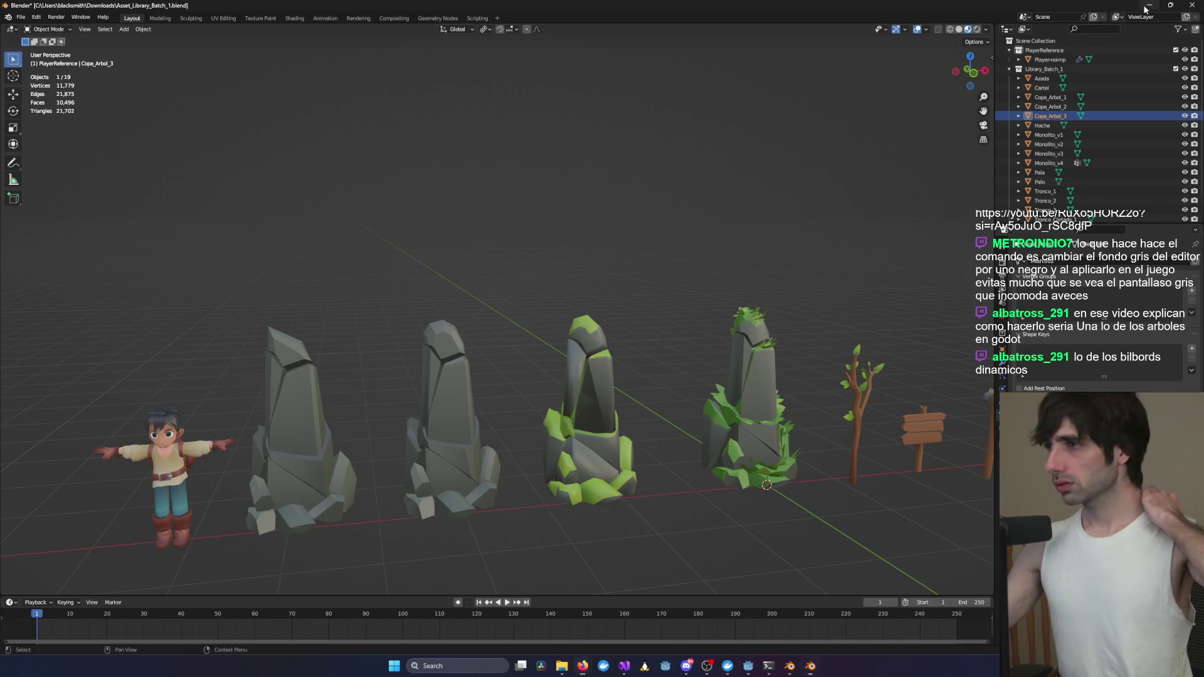
- Bring up the game's Visual Studio project and start debugging Heart of Fantasy
key(alt+Tab)
mouse_move(624, 666)
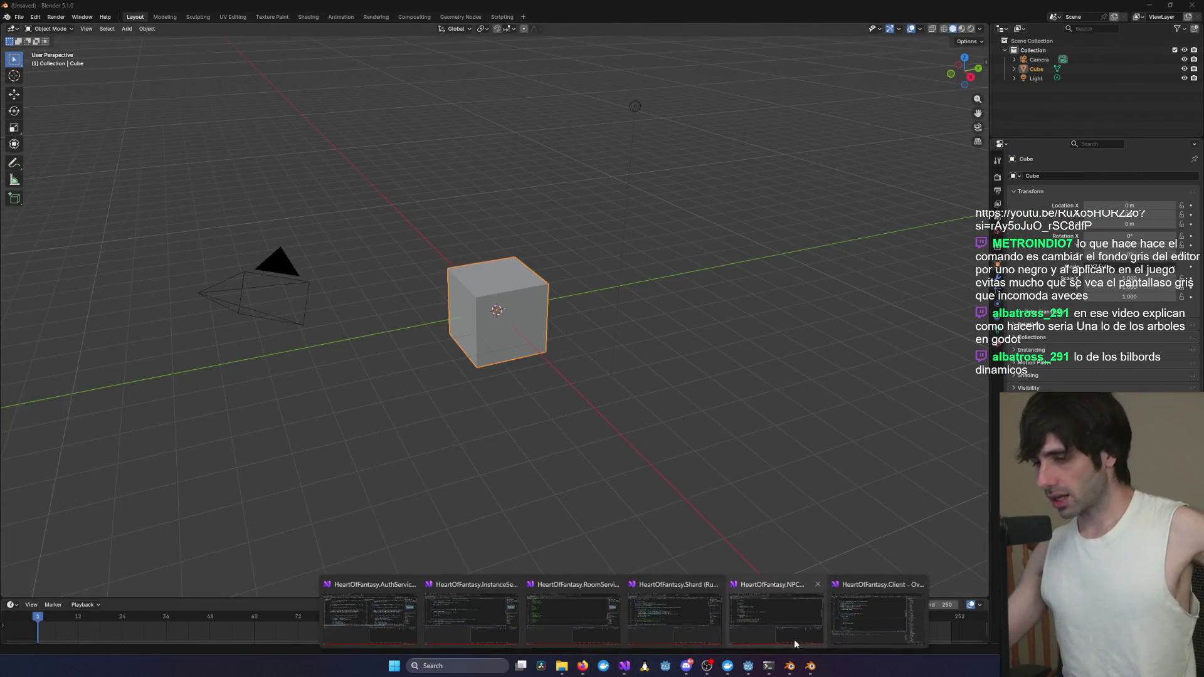
click(856, 638)
click(300, 22)
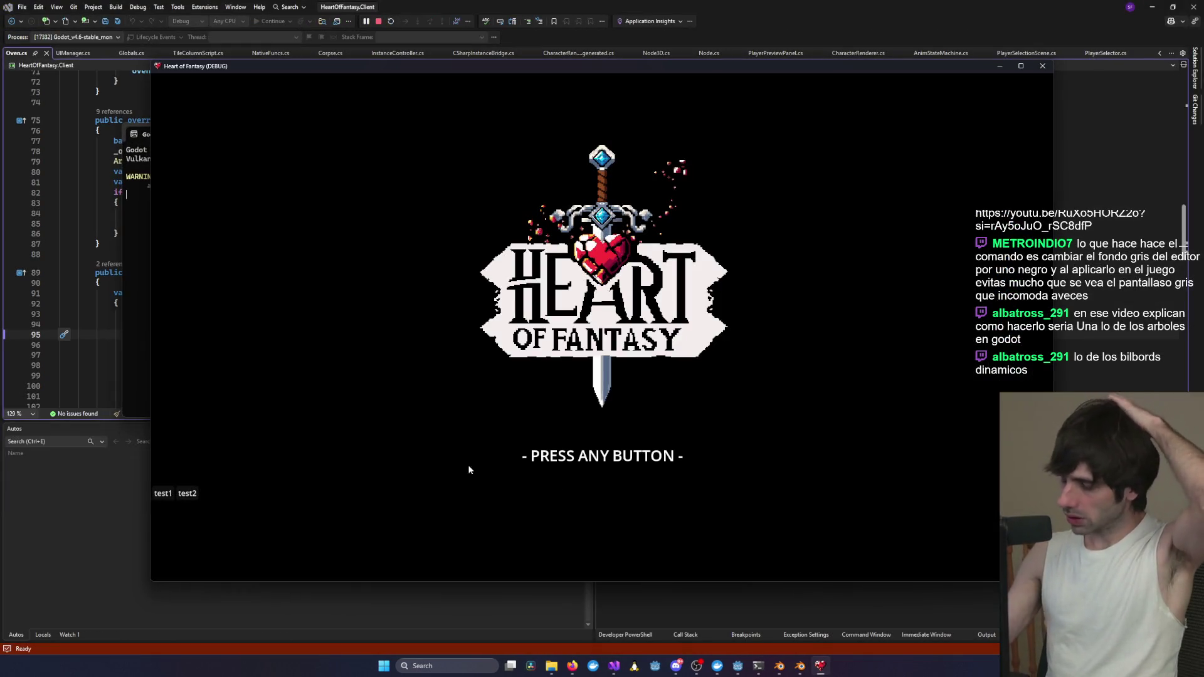
- Pass the title screen, connect with the test login, and play the existing character
click(219, 437)
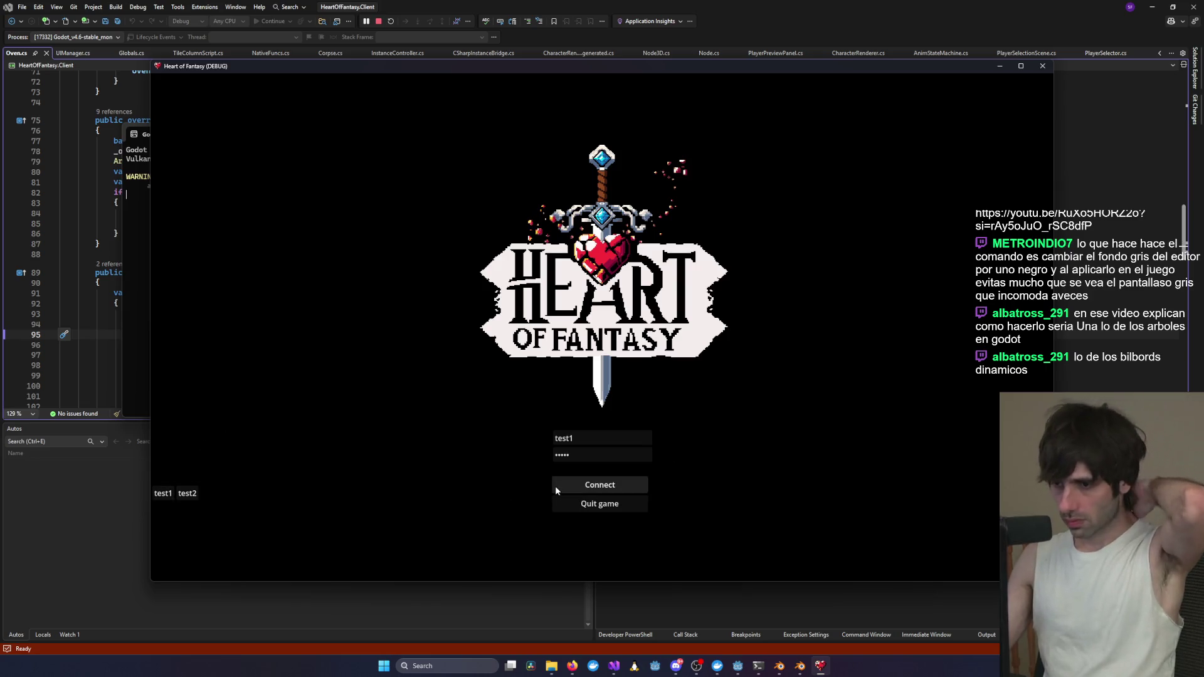
click(555, 486)
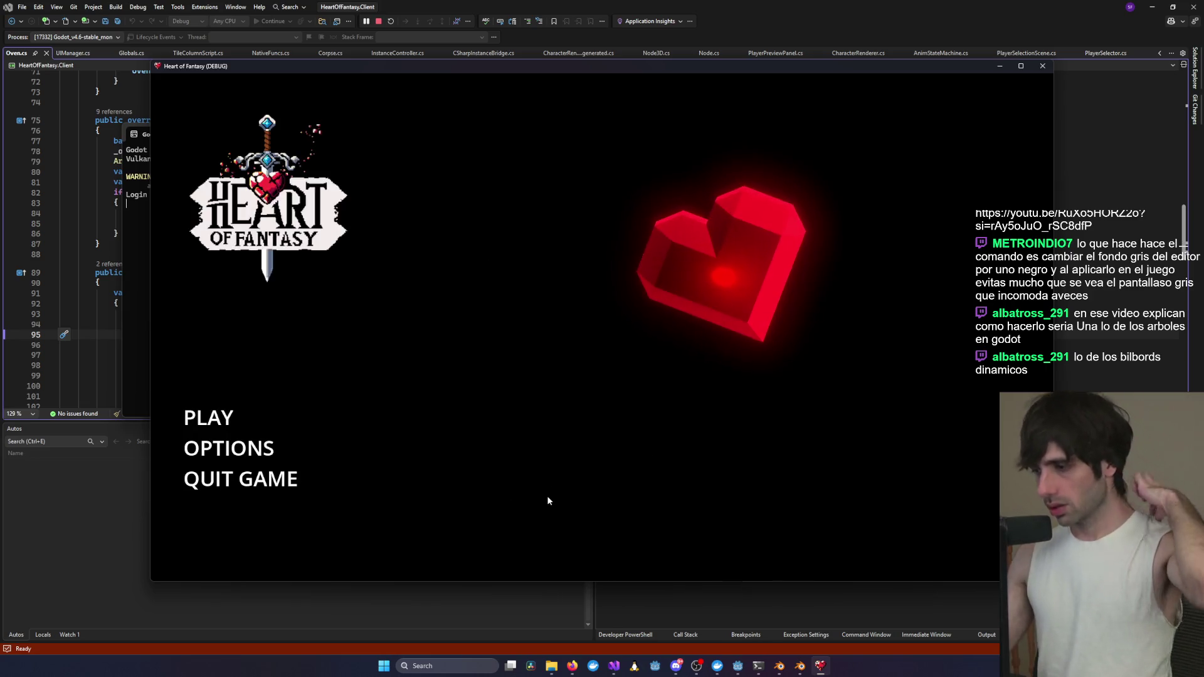
click(220, 420)
click(295, 407)
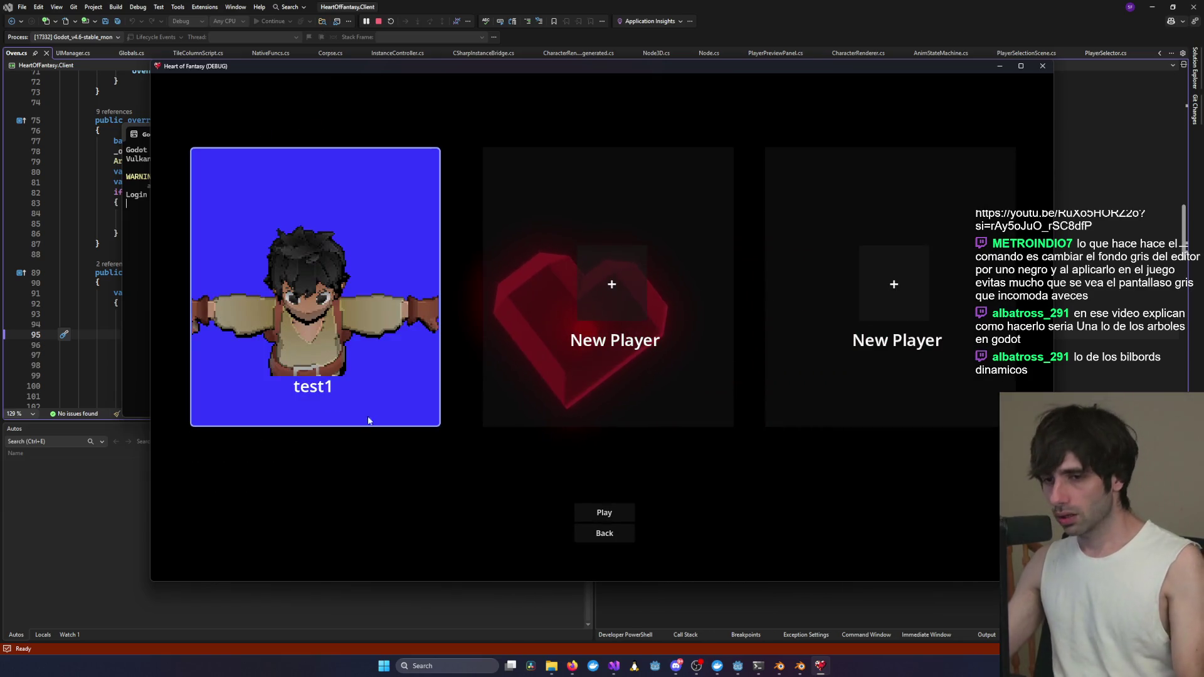
click(598, 514)
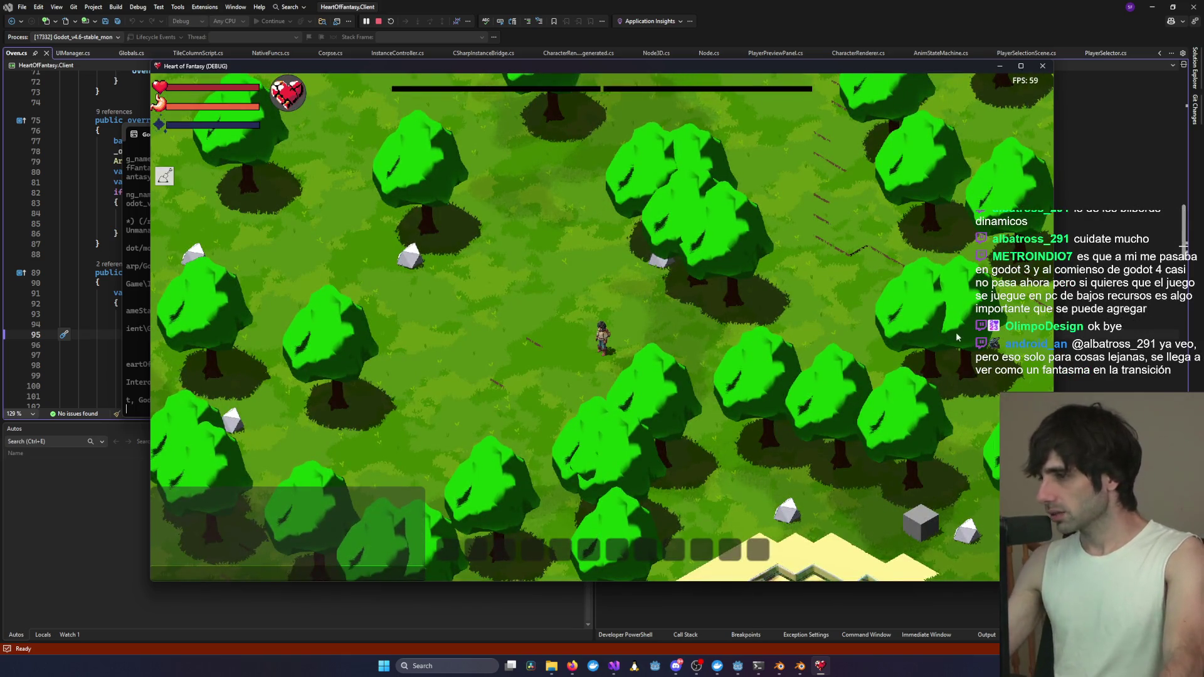
- Walk the character through the forest, checking the equipment and inventory panels
click(676, 318)
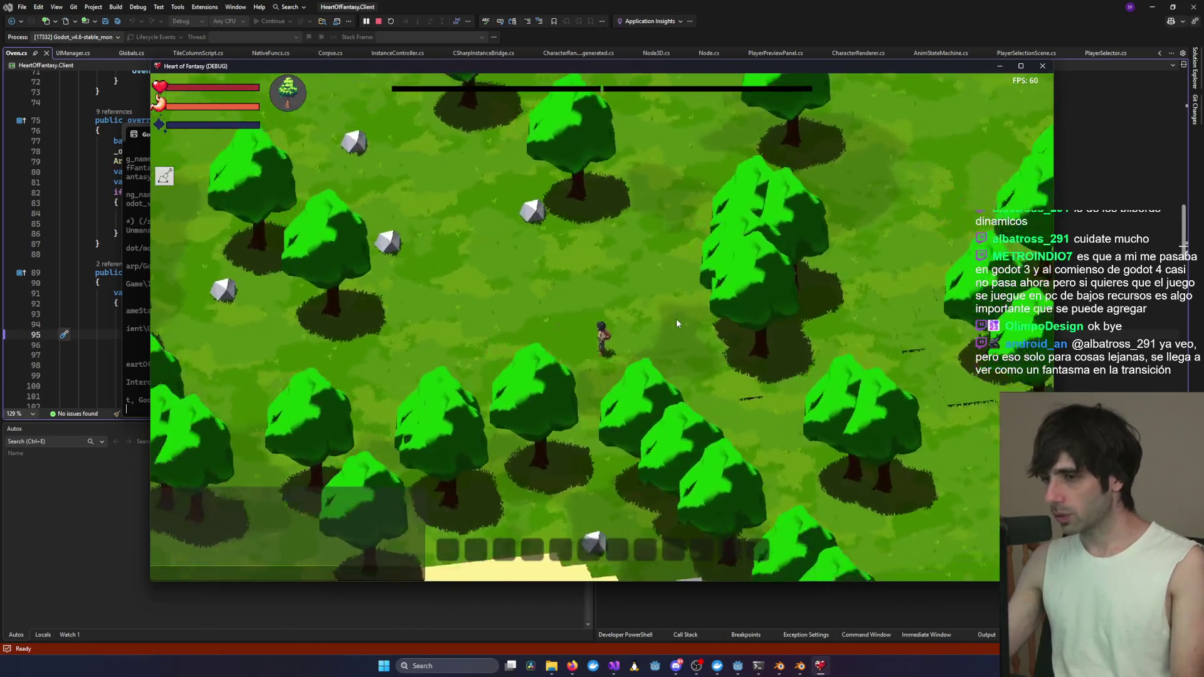
key(w)
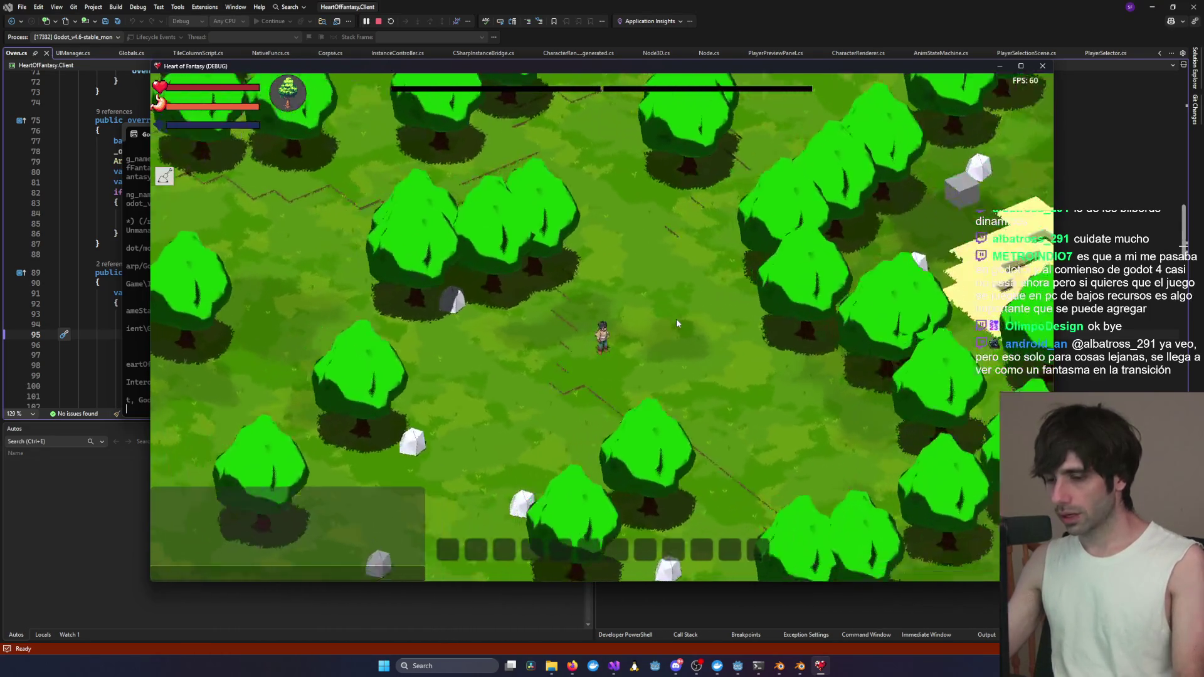
key(c)
key(c)
key(i)
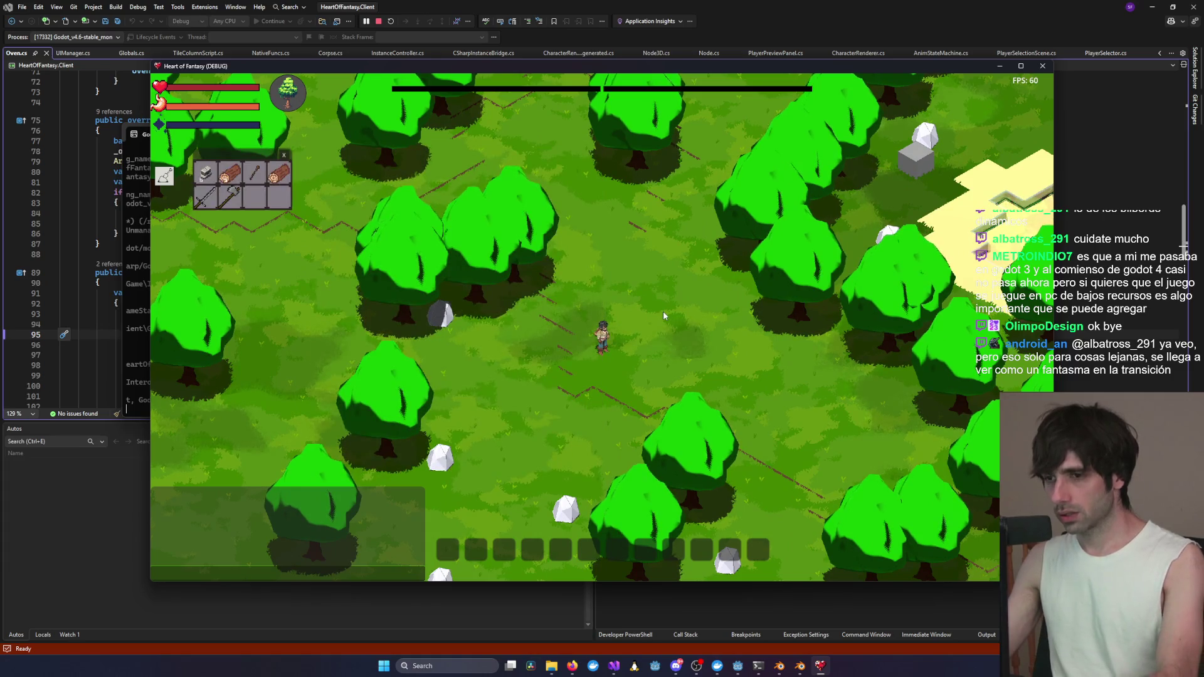
key(i)
scroll(663, 311, up, 5)
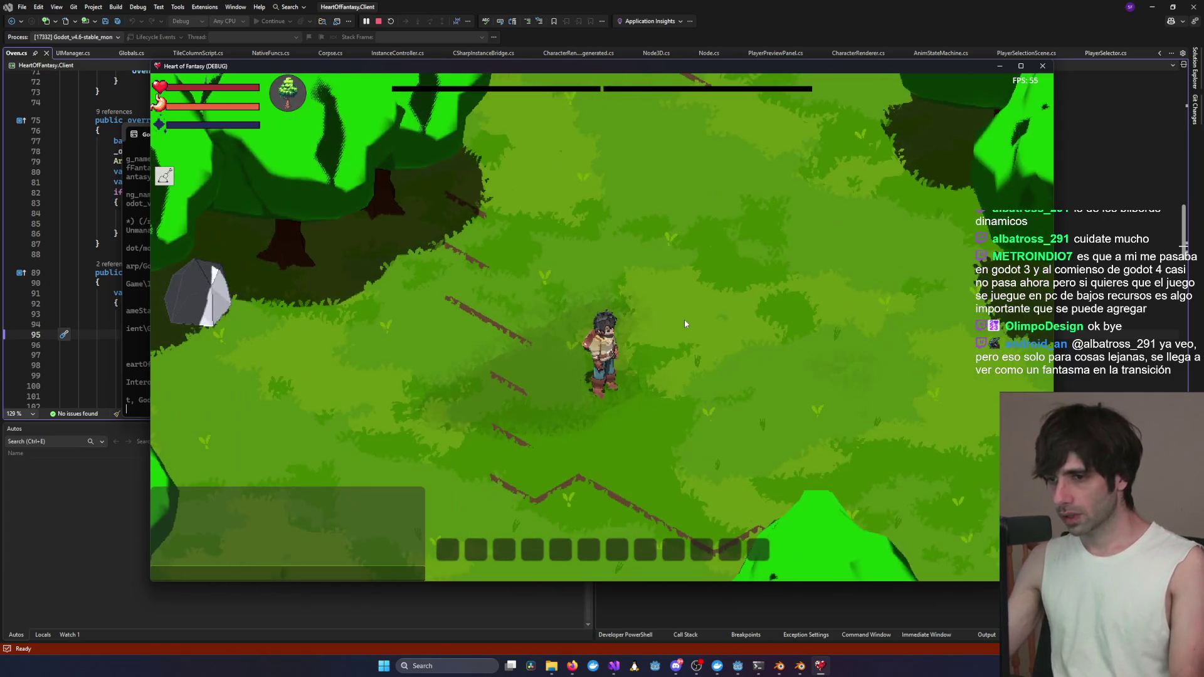
- Build a Campfire from the building menu and place its site beside the character
key(b)
click(342, 193)
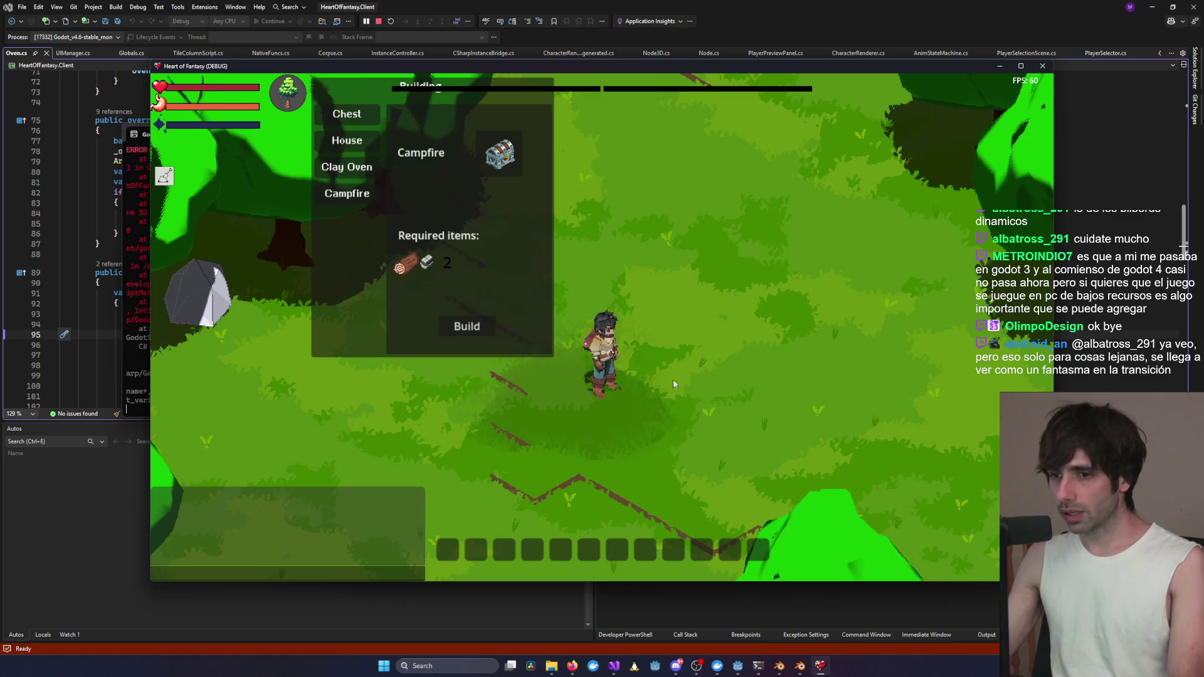
click(738, 354)
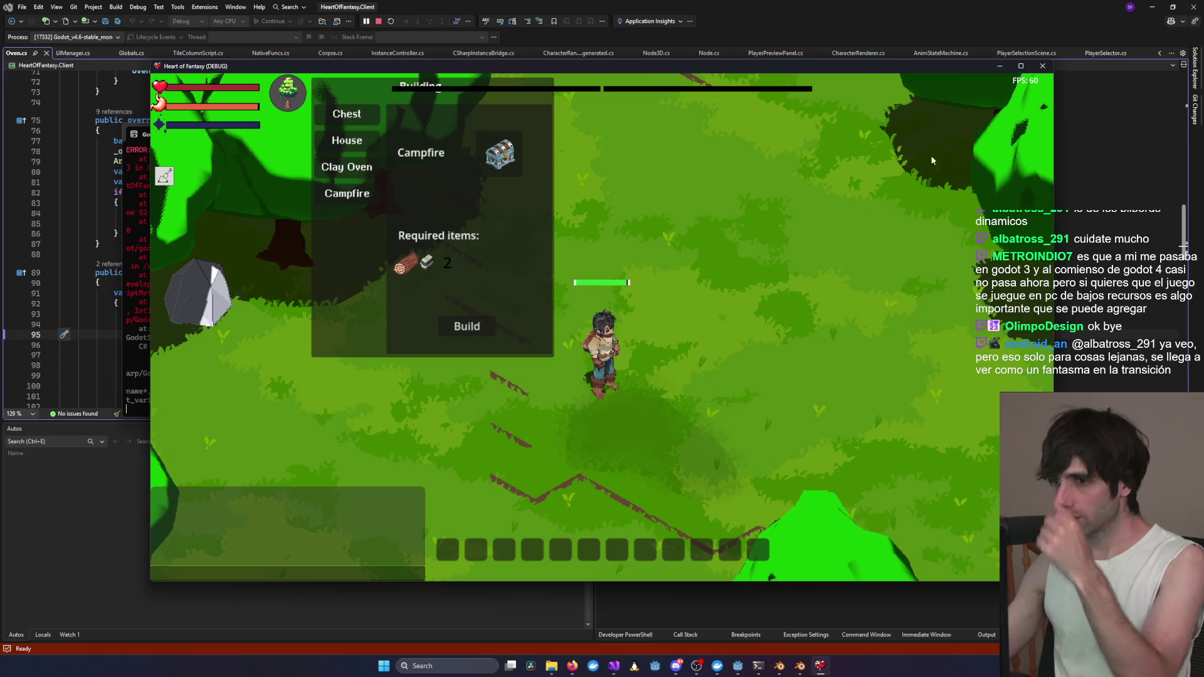
click(730, 355)
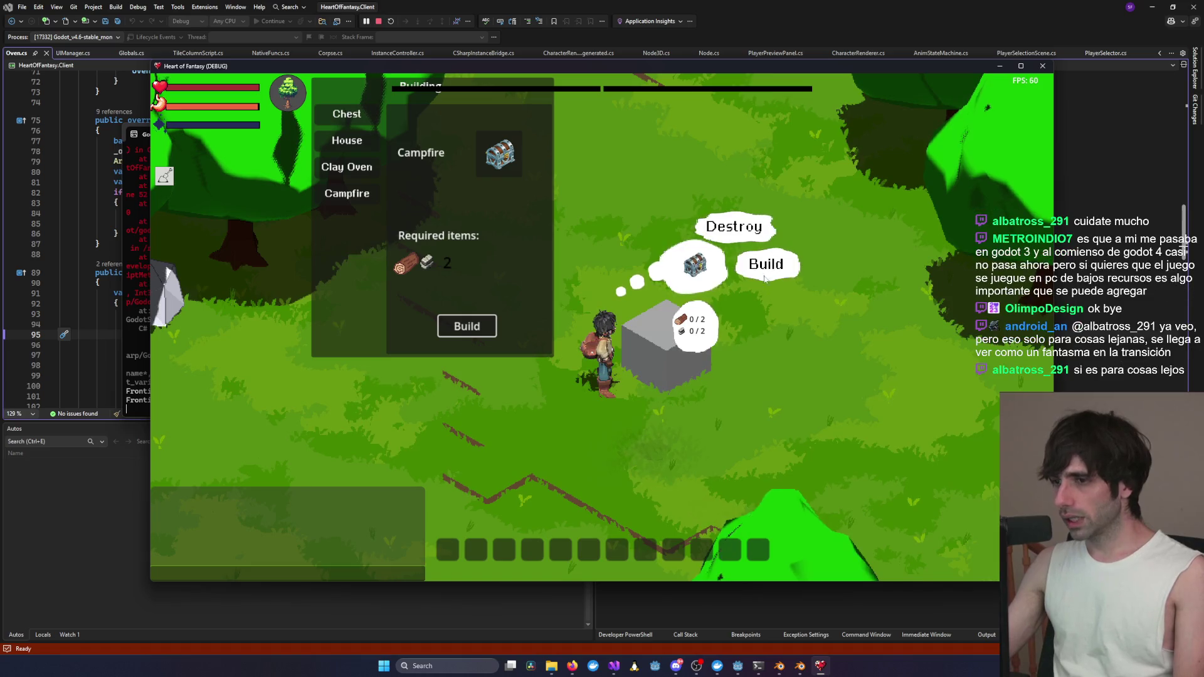
- Close the game window to stop the debug session
click(1042, 65)
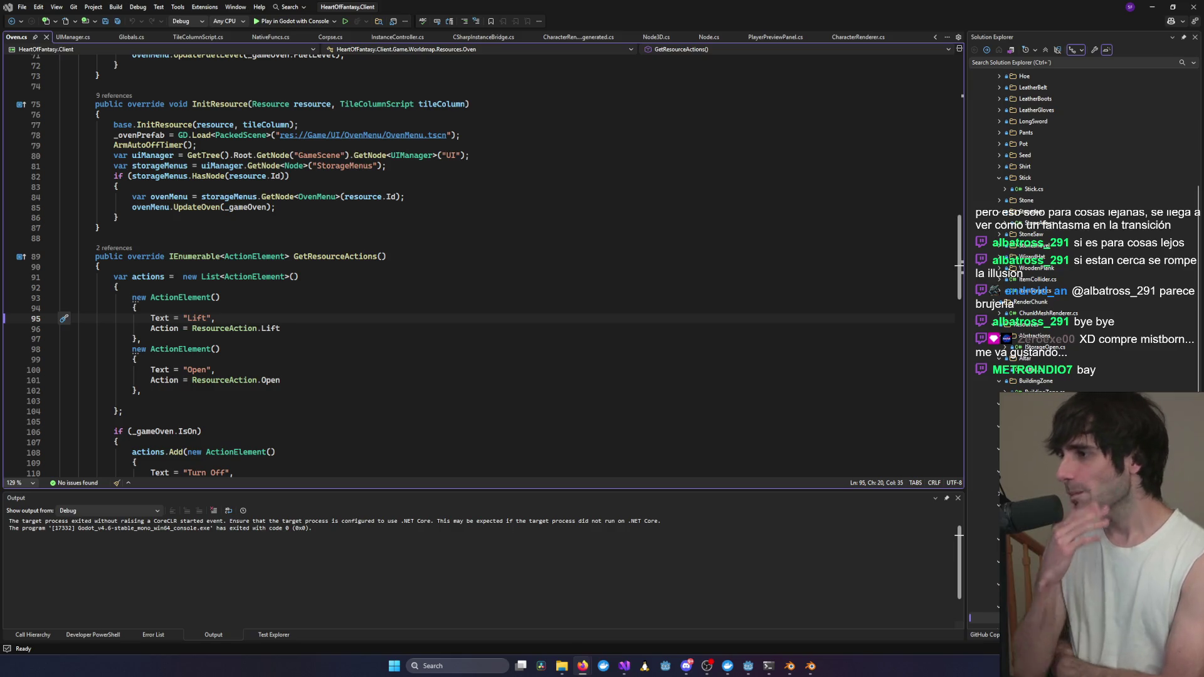
click(547, 279)
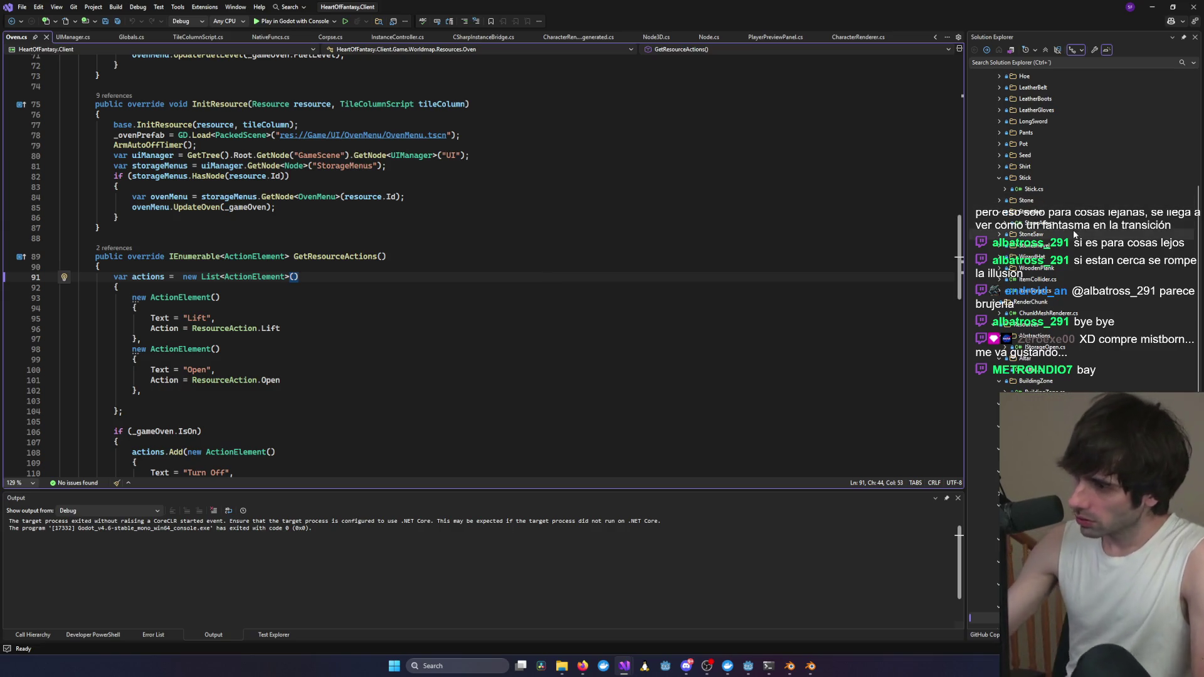
scroll(1074, 215, up, 6)
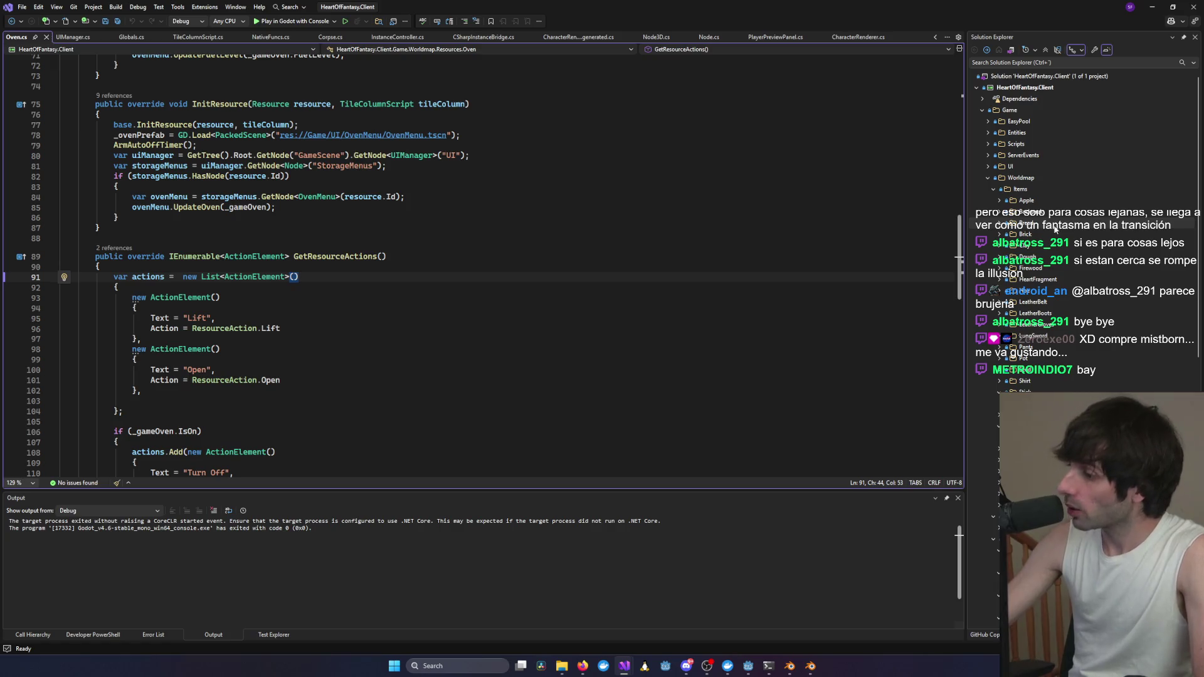
click(714, 263)
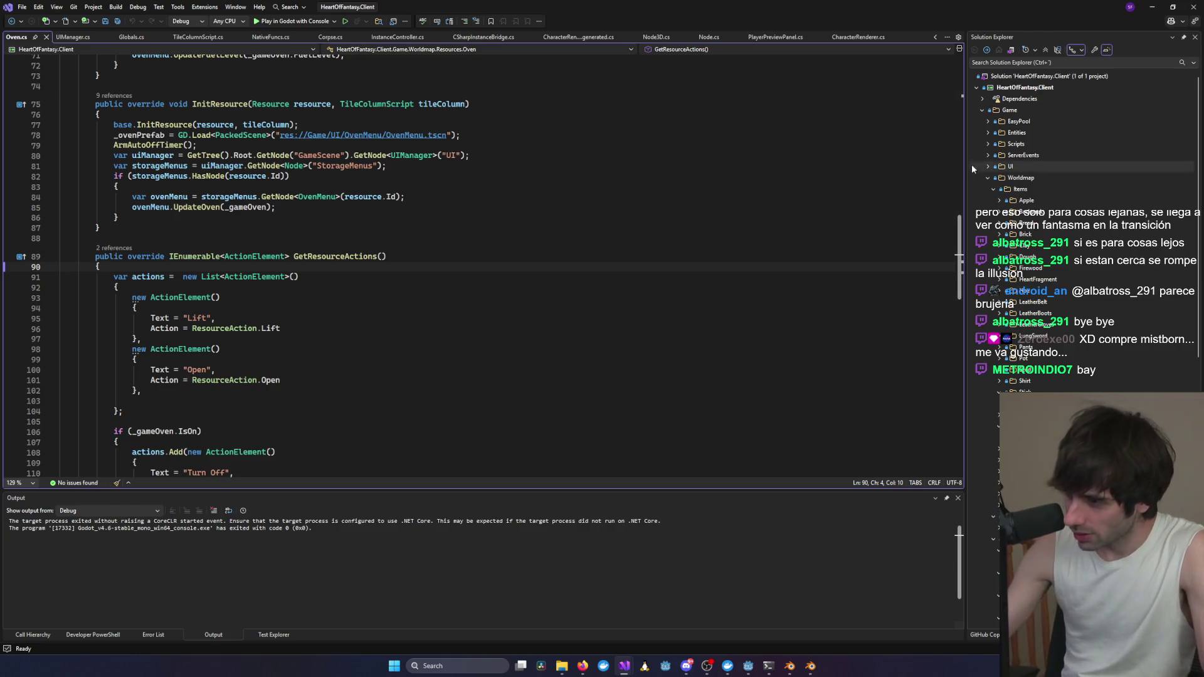
click(394, 331)
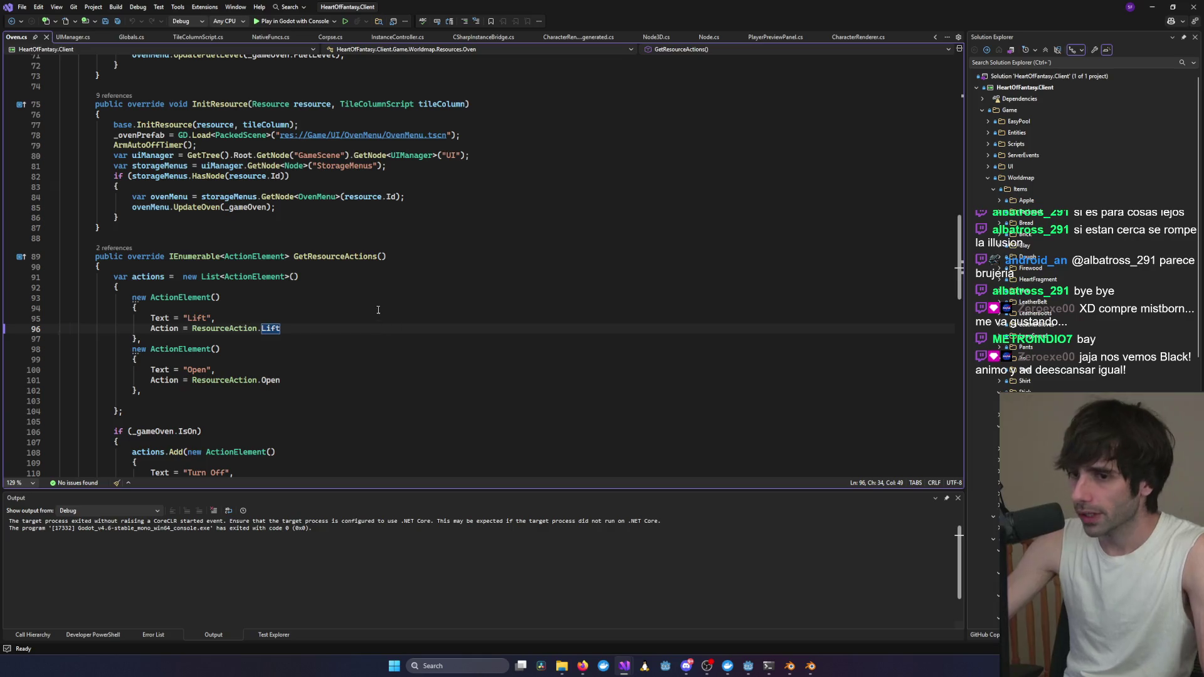